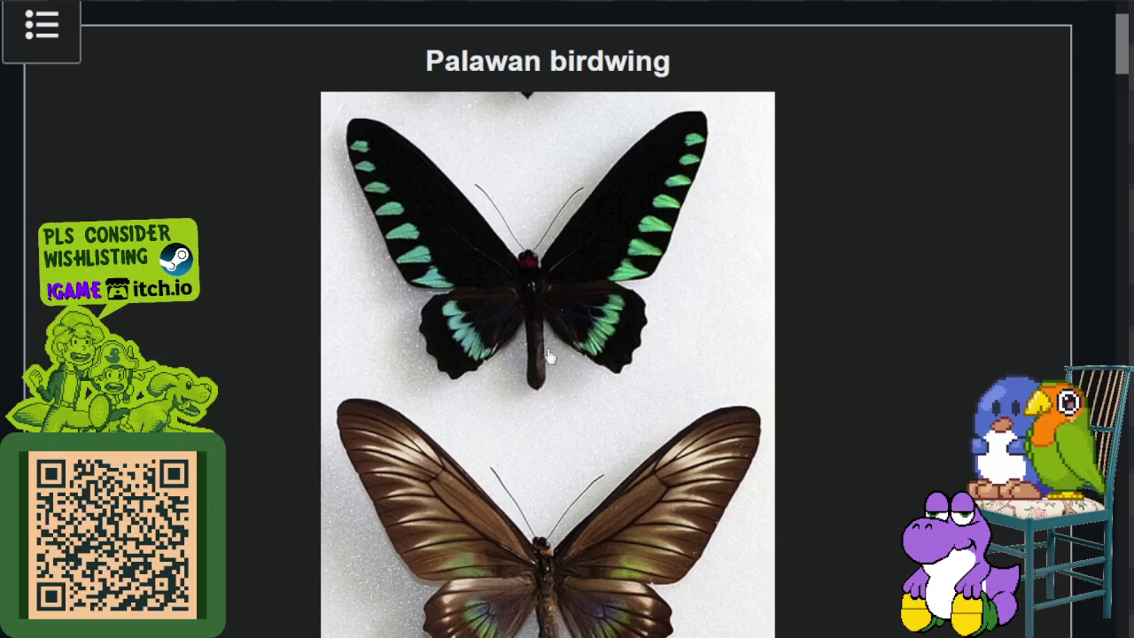
# Step: Scroll the Palawan birdwing article past its photos down to the Near Threatened conservation status
pyautogui.scroll(5, 549, 356)
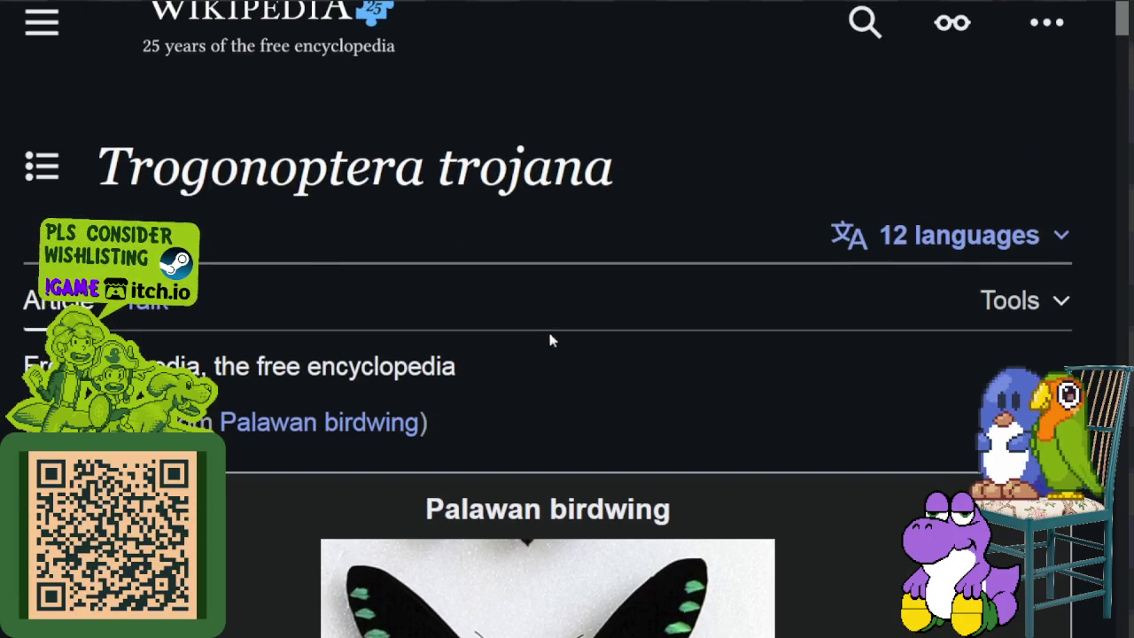
pyautogui.scroll(-5, 459, 498)
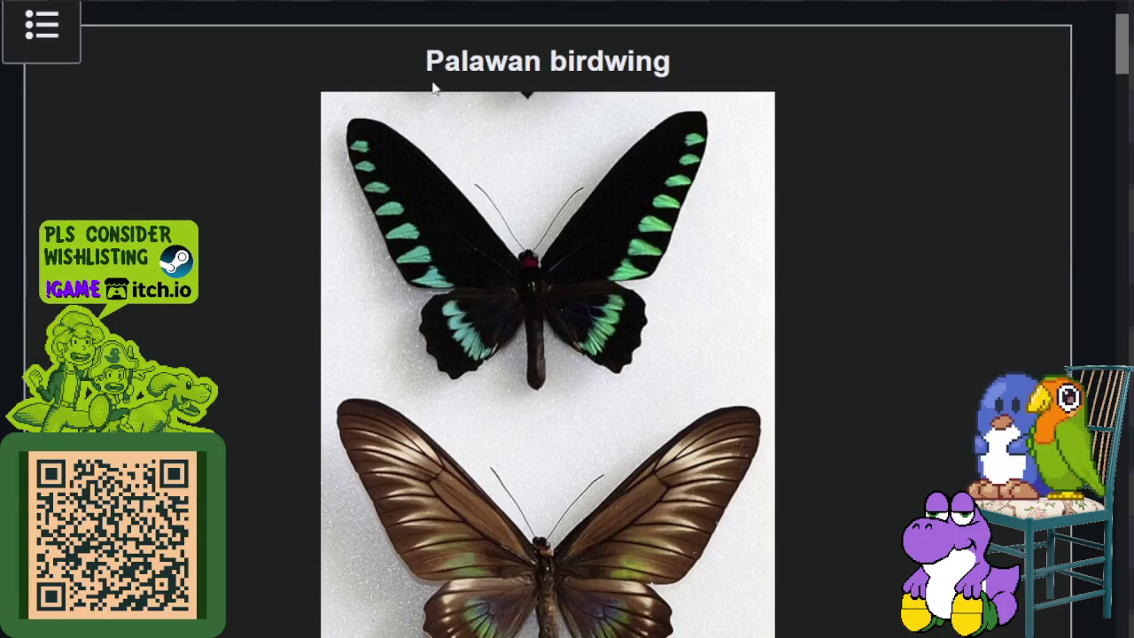
pyautogui.moveTo(426, 61); pyautogui.dragTo(701, 66)
pyautogui.scroll(-4, 751, 250)
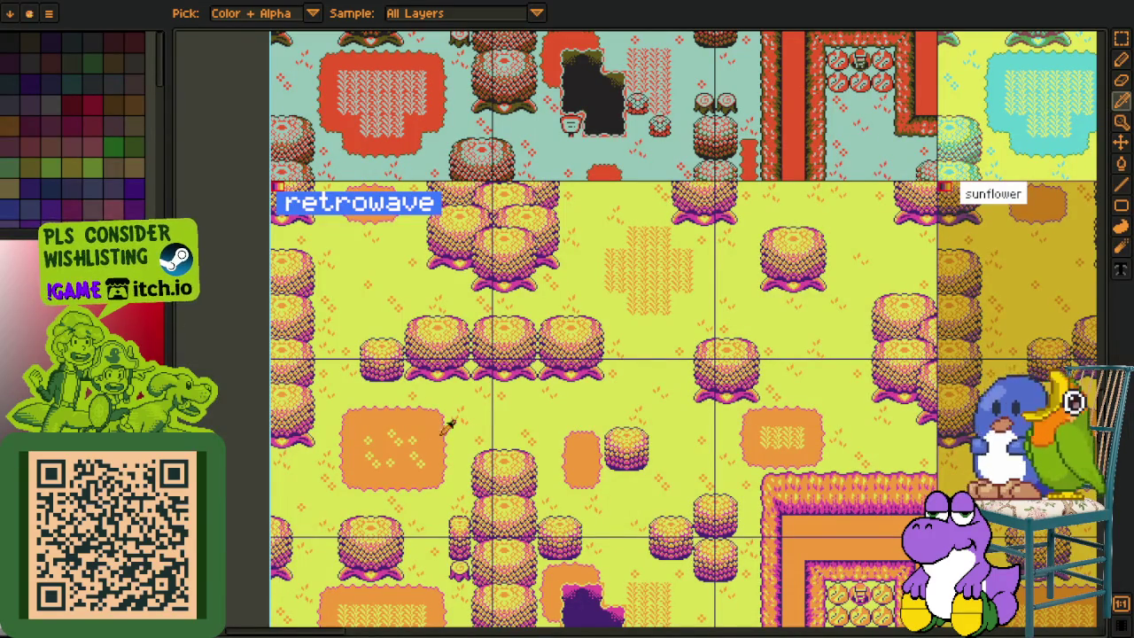
# Step: Zoom out and scroll right to survey the whole grid of palette-variant maps
pyautogui.scroll(-4, 541, 455)
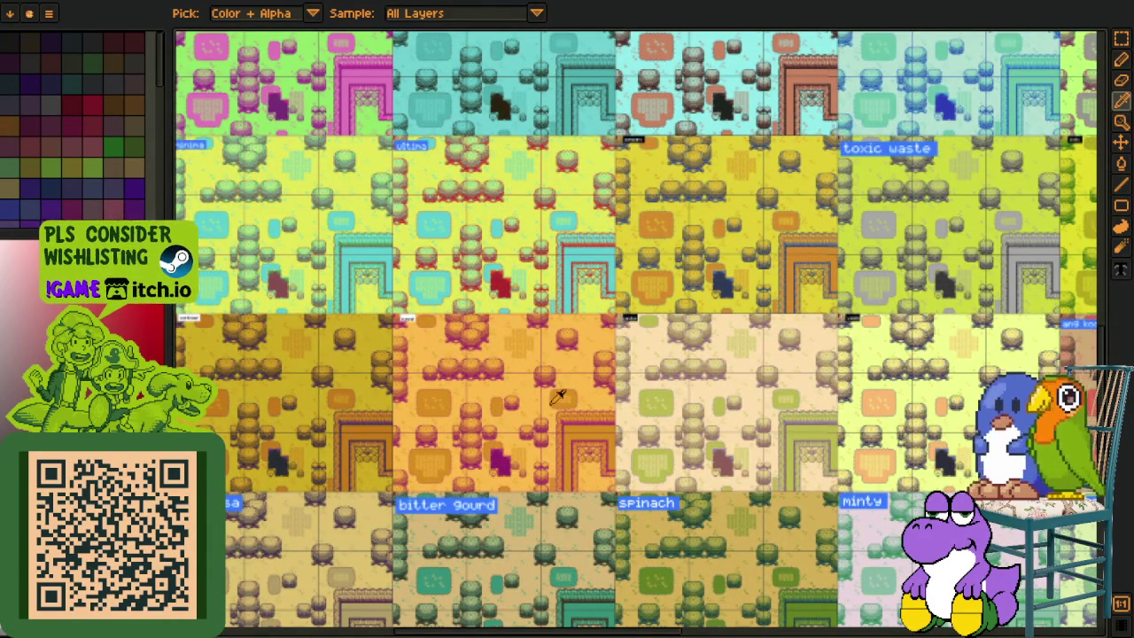
pyautogui.hscroll(5, 558, 397)
pyautogui.hscroll(3, 742, 393)
pyautogui.hscroll(3, 761, 403)
pyautogui.hscroll(5, 785, 412)
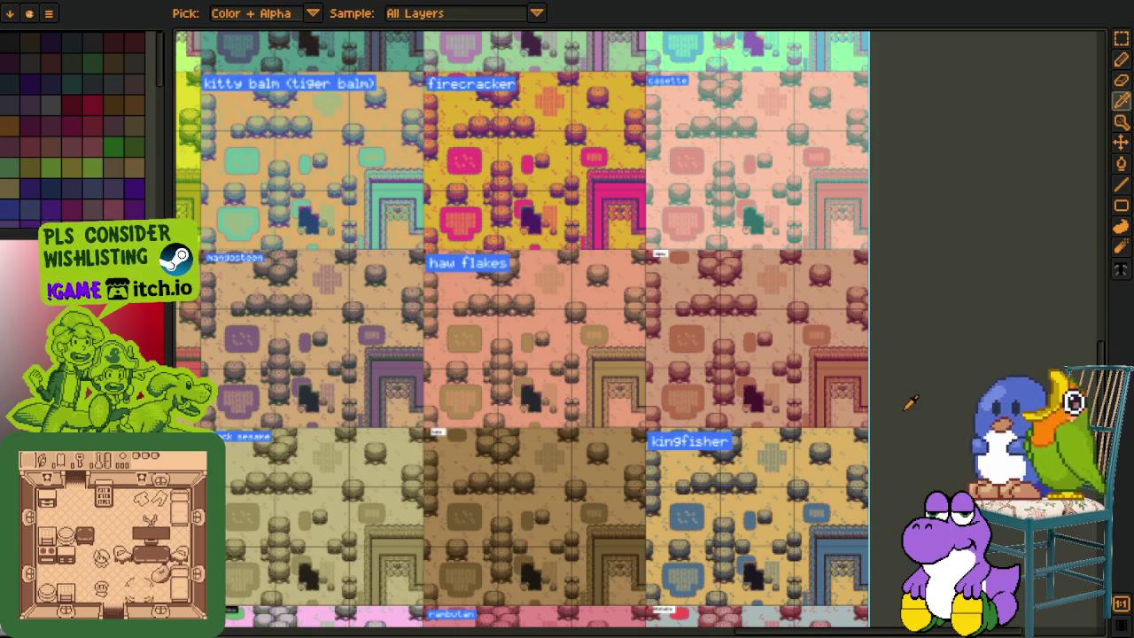
# Step: Zoom in close and pan to centre the small alpay label
pyautogui.scroll(5, 946, 404)
pyautogui.scroll(3, 923, 380)
pyautogui.scroll(-2, 960, 369)
pyautogui.scroll(-2, 950, 438)
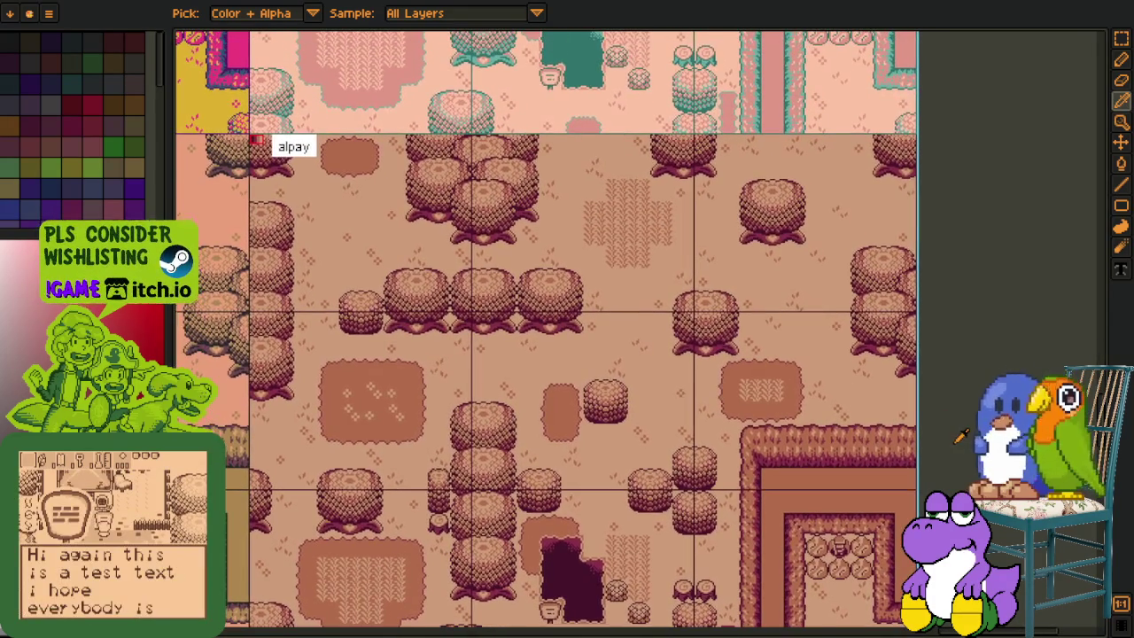
pyautogui.scroll(-3, 945, 383)
pyautogui.scroll(2, 620, 285)
pyautogui.scroll(2, 581, 205)
pyautogui.scroll(2, 512, 189)
pyautogui.scroll(2, 496, 146)
pyautogui.moveTo(501, 150); pyautogui.dragTo(532, 261)
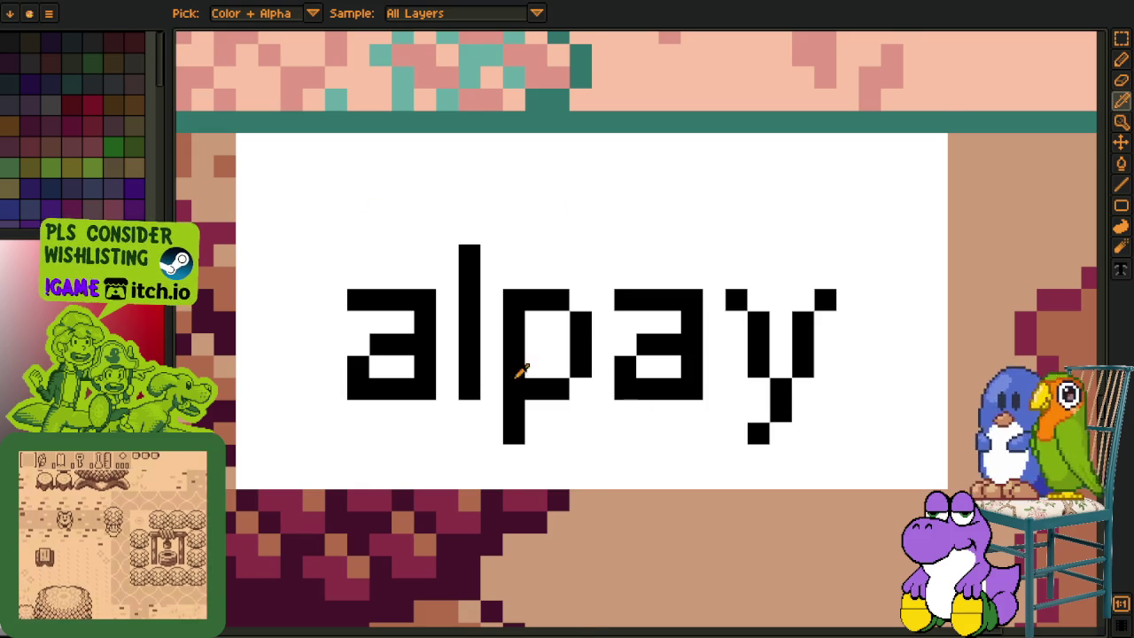
# Step: Zoom out and pan until the kitty balm, firecracker, haw flakes and kingfisher variants show
pyautogui.scroll(-1, 683, 310)
pyautogui.scroll(-2, 611, 270)
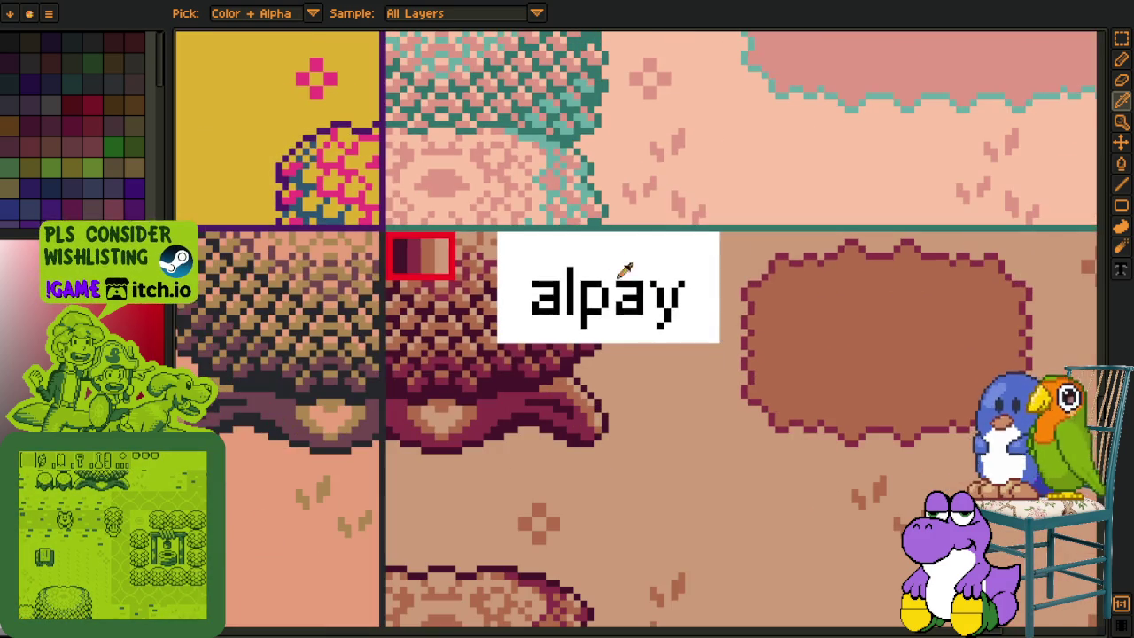
pyautogui.moveTo(787, 328); pyautogui.dragTo(541, 350)
pyautogui.scroll(-2, 567, 353)
pyautogui.scroll(-1, 620, 355)
pyautogui.scroll(-2, 620, 354)
pyautogui.scroll(-1, 620, 355)
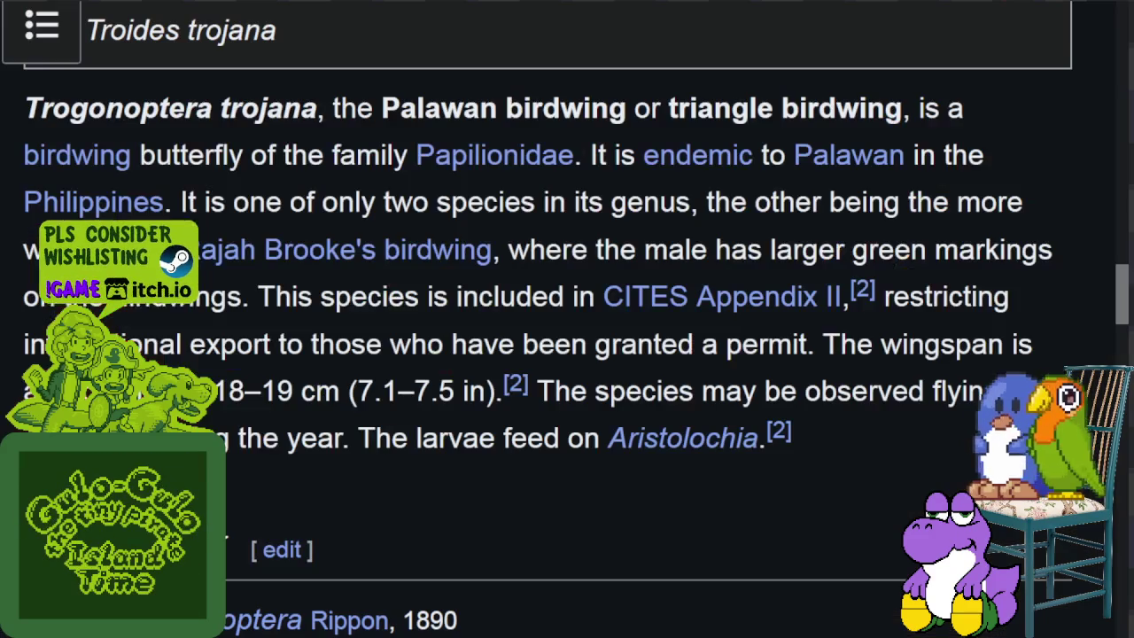
pyautogui.moveTo(219, 107); pyautogui.dragTo(312, 107)
pyautogui.scroll(-3, 306, 119)
pyautogui.scroll(3, 304, 147)
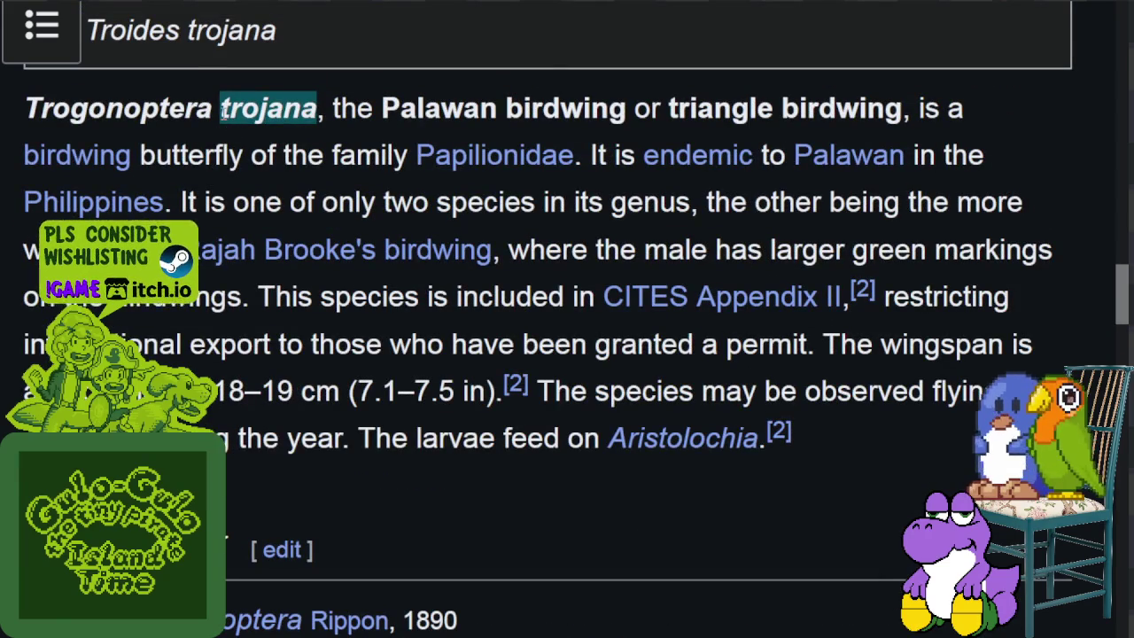
pyautogui.click(223, 107)
pyautogui.scroll(-4, 177, 62)
pyautogui.moveTo(176, 59); pyautogui.dragTo(542, 59)
pyautogui.click(538, 50)
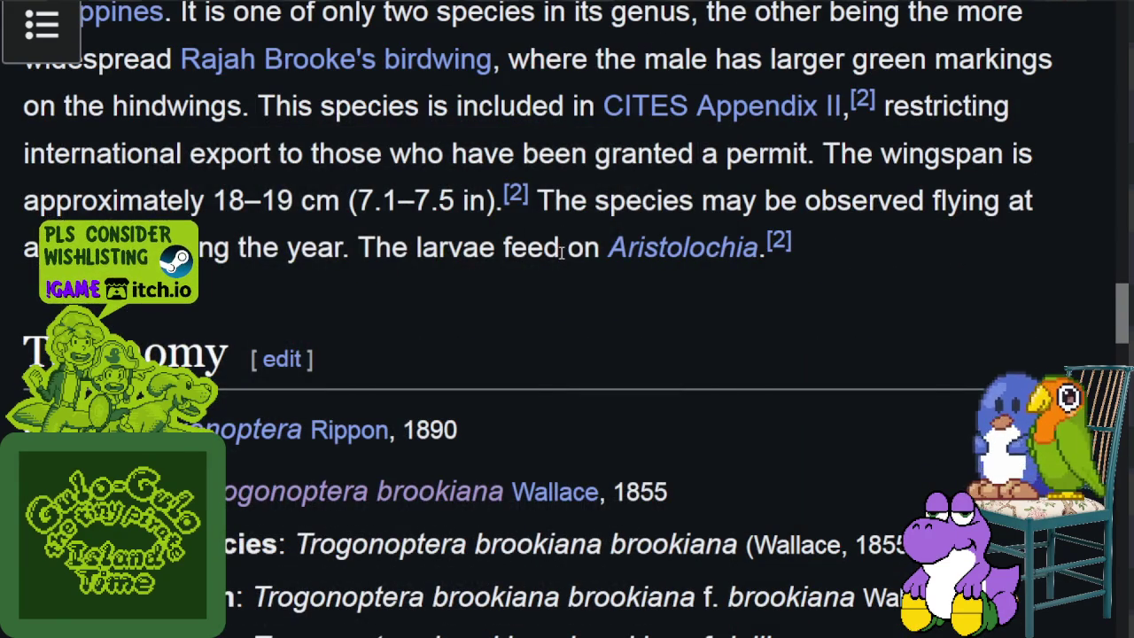
pyautogui.scroll(4, 565, 252)
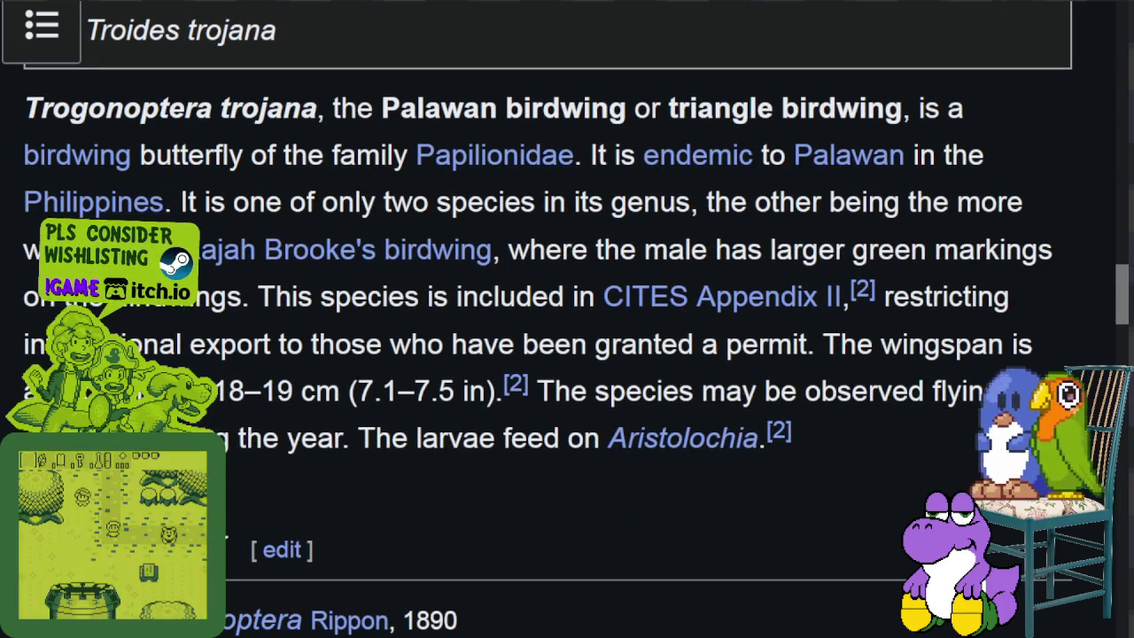
pyautogui.hotkey('alt', 'Tab')
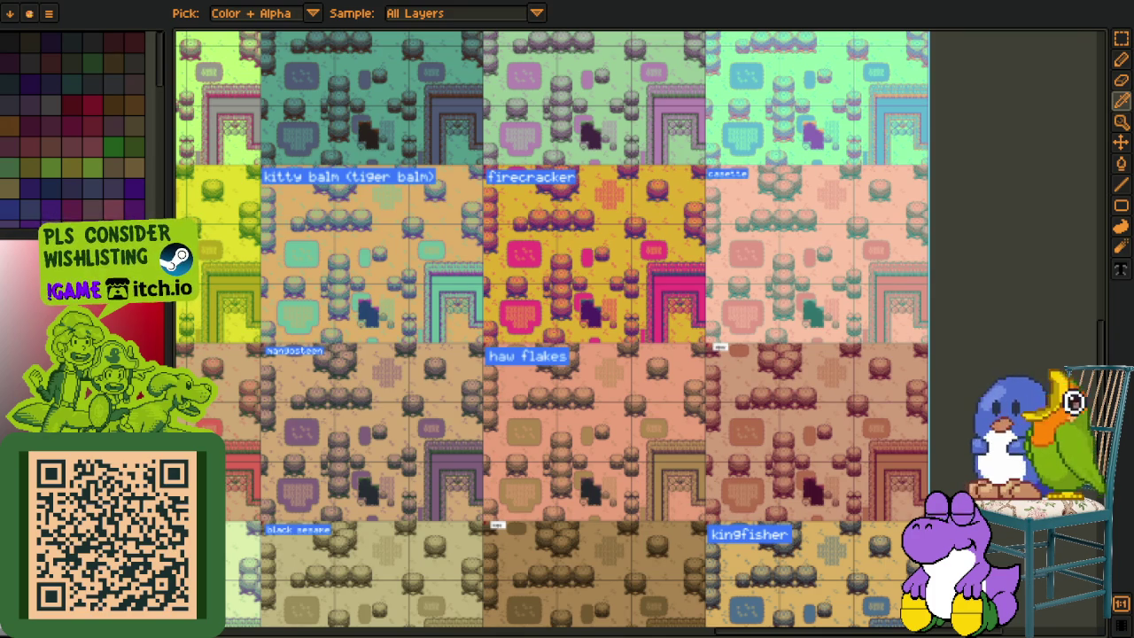
pyautogui.rightClick(808, 577)
pyautogui.click(820, 586)
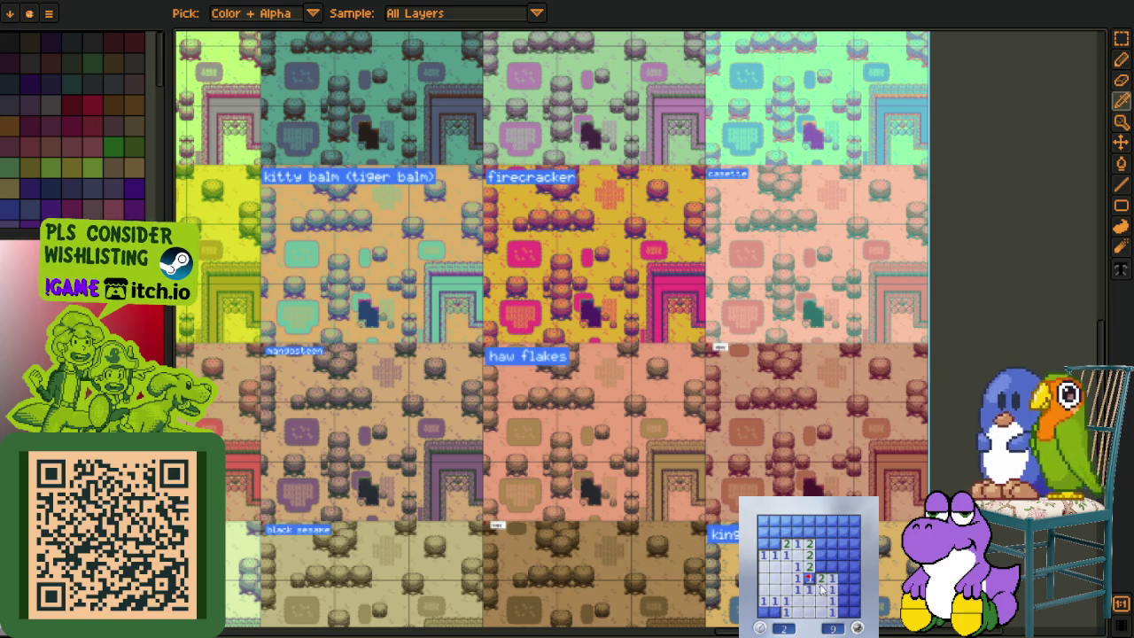
pyautogui.rightClick(774, 543)
pyautogui.click(762, 532)
pyautogui.rightClick(773, 520)
pyautogui.rightClick(761, 521)
pyautogui.rightClick(798, 533)
pyautogui.click(809, 521)
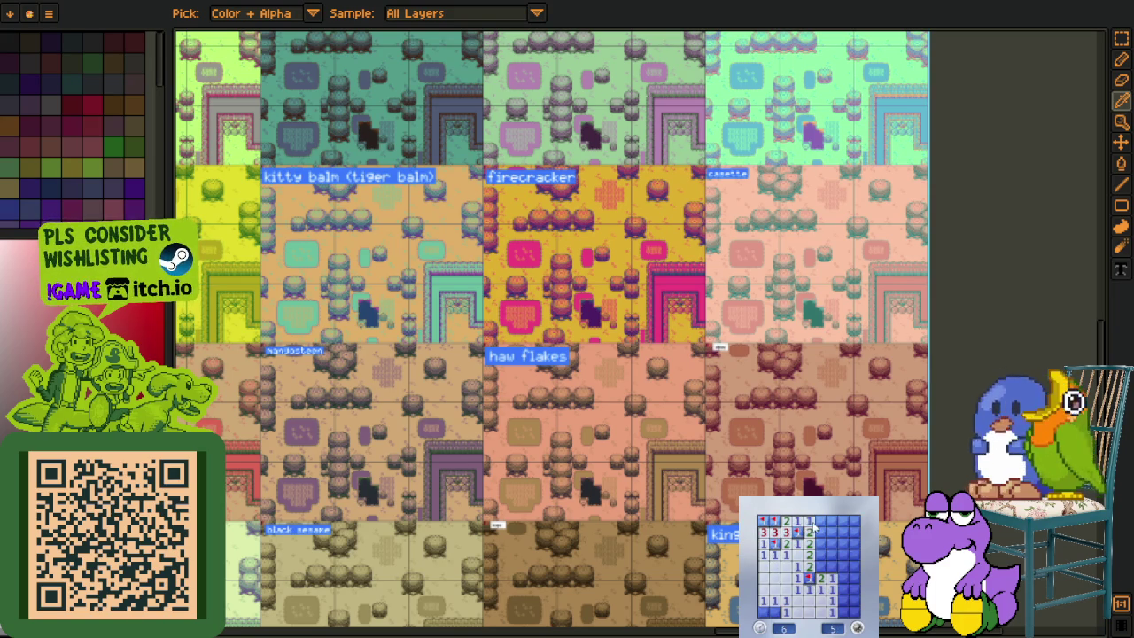
pyautogui.click(809, 532)
pyautogui.click(821, 554)
pyautogui.rightClick(821, 565)
pyautogui.rightClick(821, 543)
pyautogui.click(832, 543)
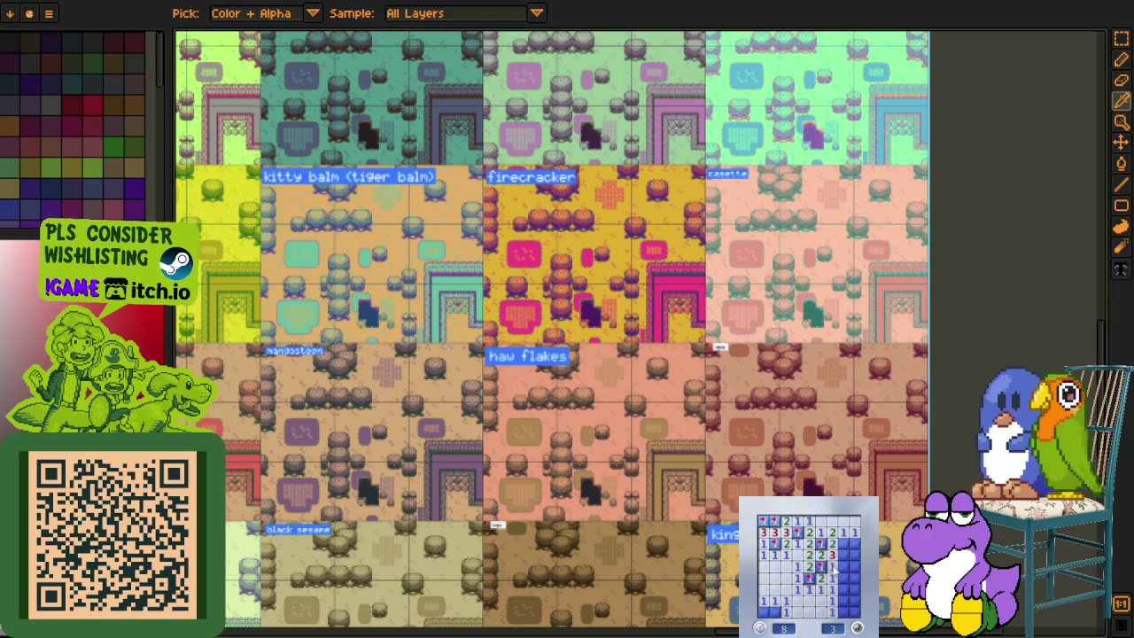
pyautogui.click(832, 555)
pyautogui.click(844, 554)
pyautogui.rightClick(844, 543)
pyautogui.rightClick(844, 600)
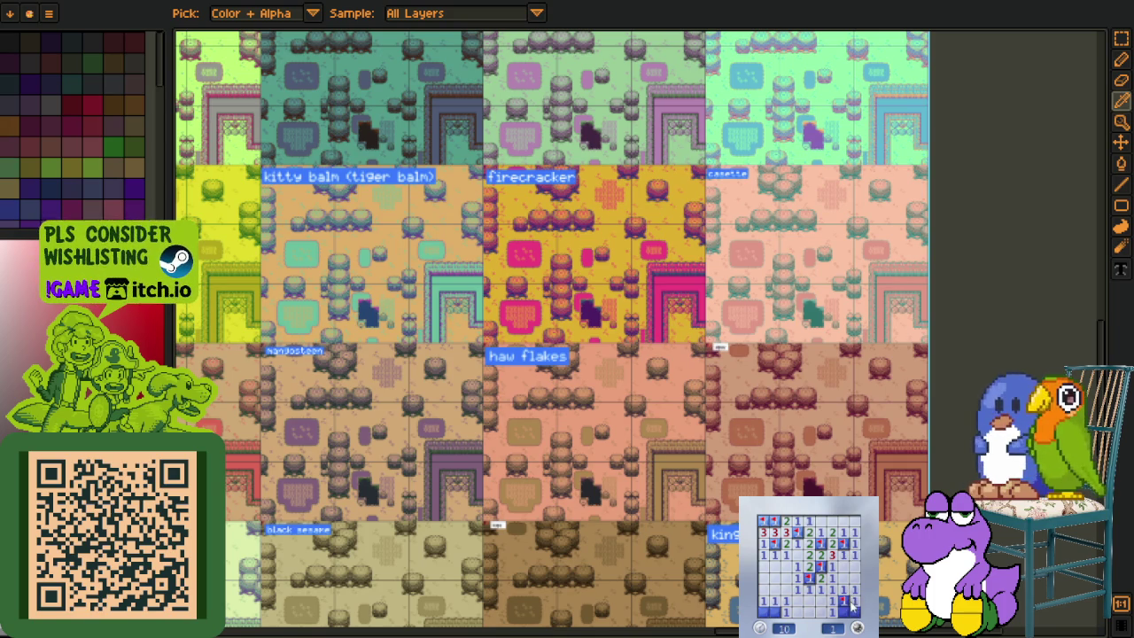
pyautogui.click(855, 600)
pyautogui.rightClick(774, 612)
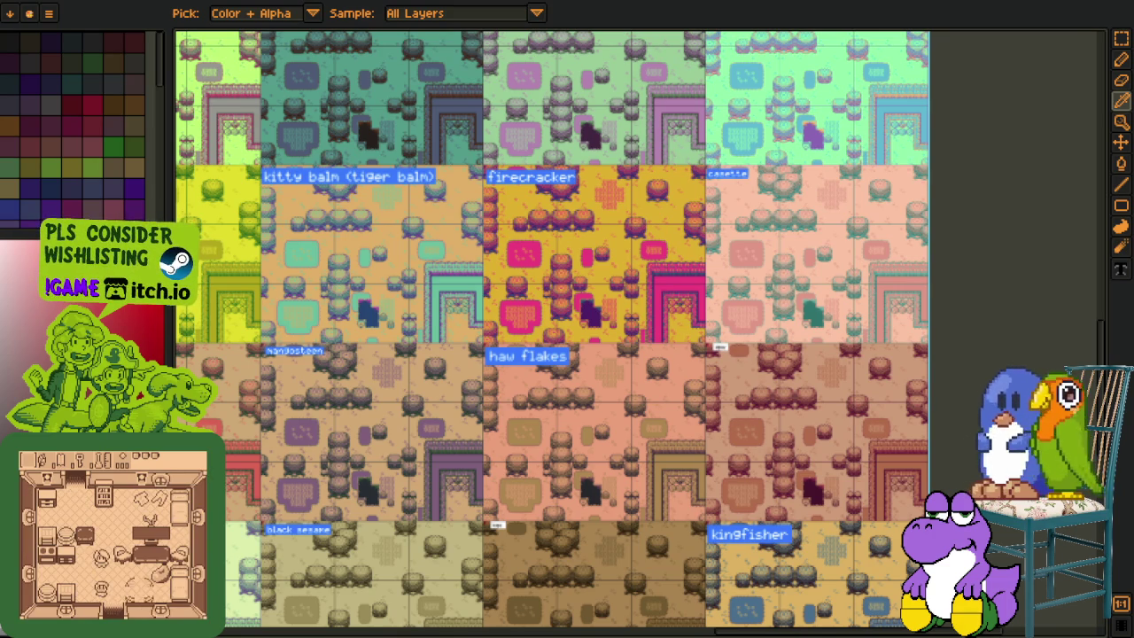
# Step: Switch to the text editor listing palette colour names with their Baybayin spellings
pyautogui.hotkey('alt', 'Tab')
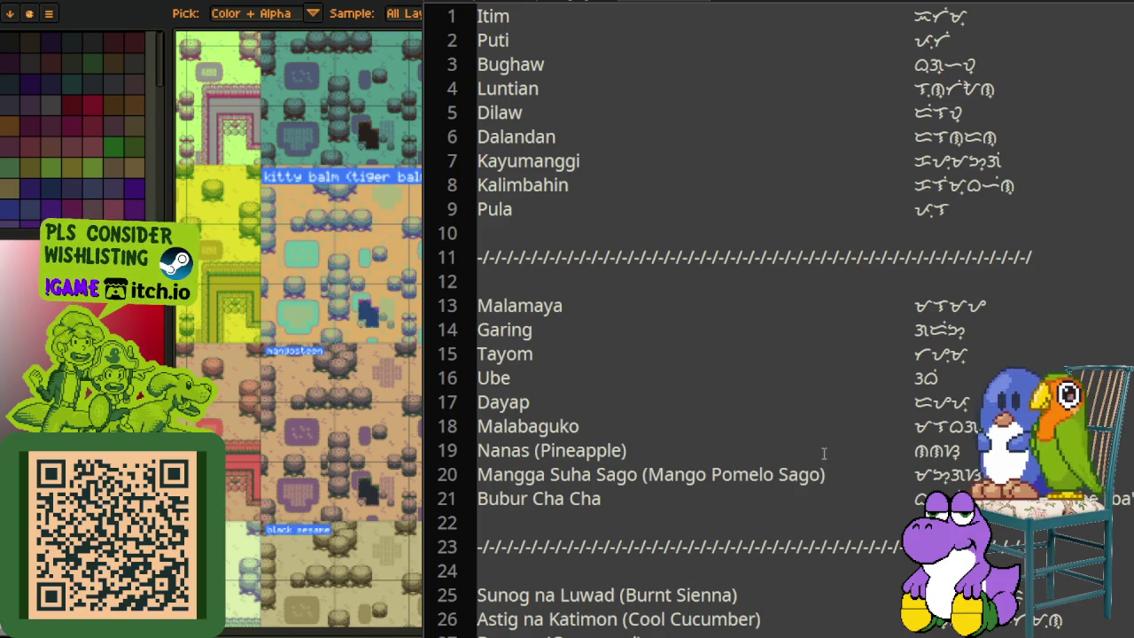
pyautogui.scroll(-1, 915, 395)
pyautogui.scroll(-1, 906, 396)
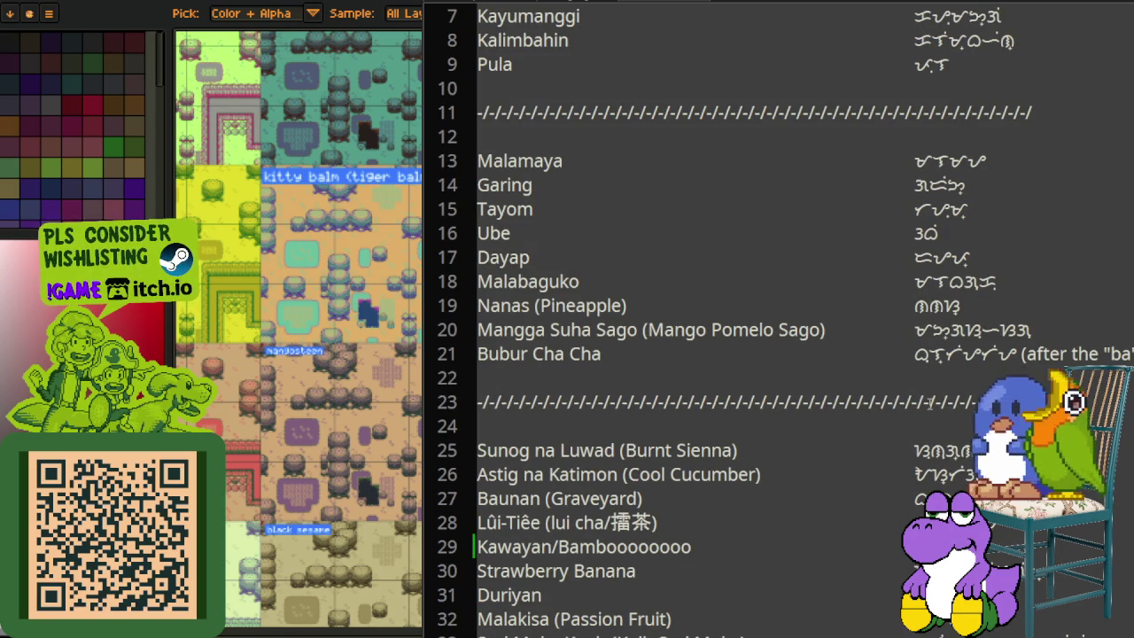
pyautogui.scroll(-3, 912, 395)
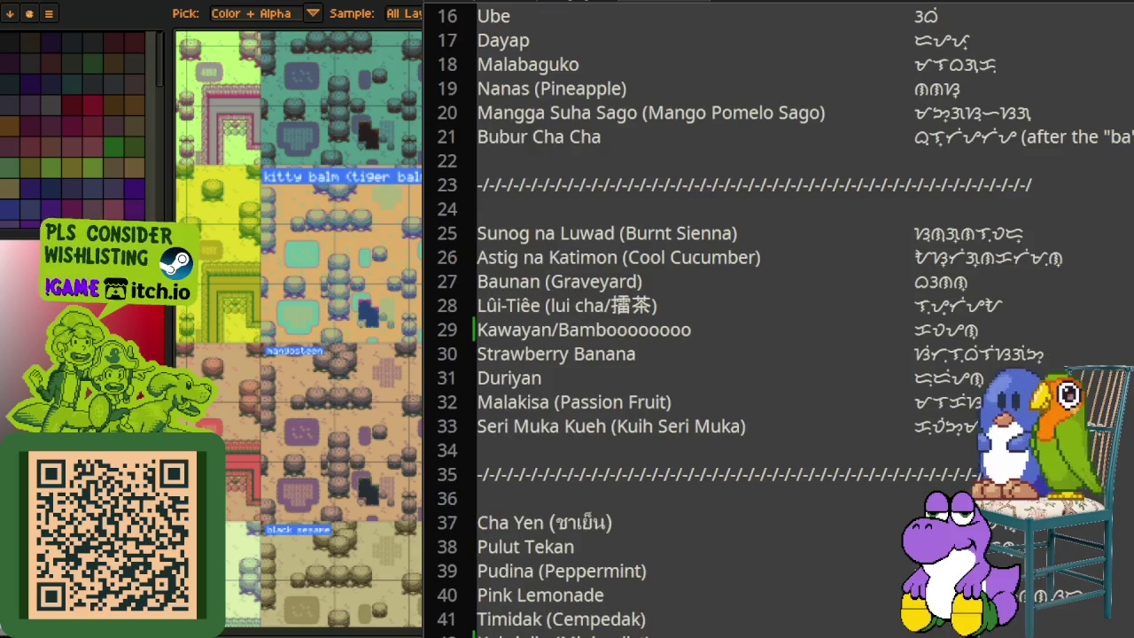
pyautogui.scroll(-3, 912, 395)
pyautogui.scroll(-1, 912, 395)
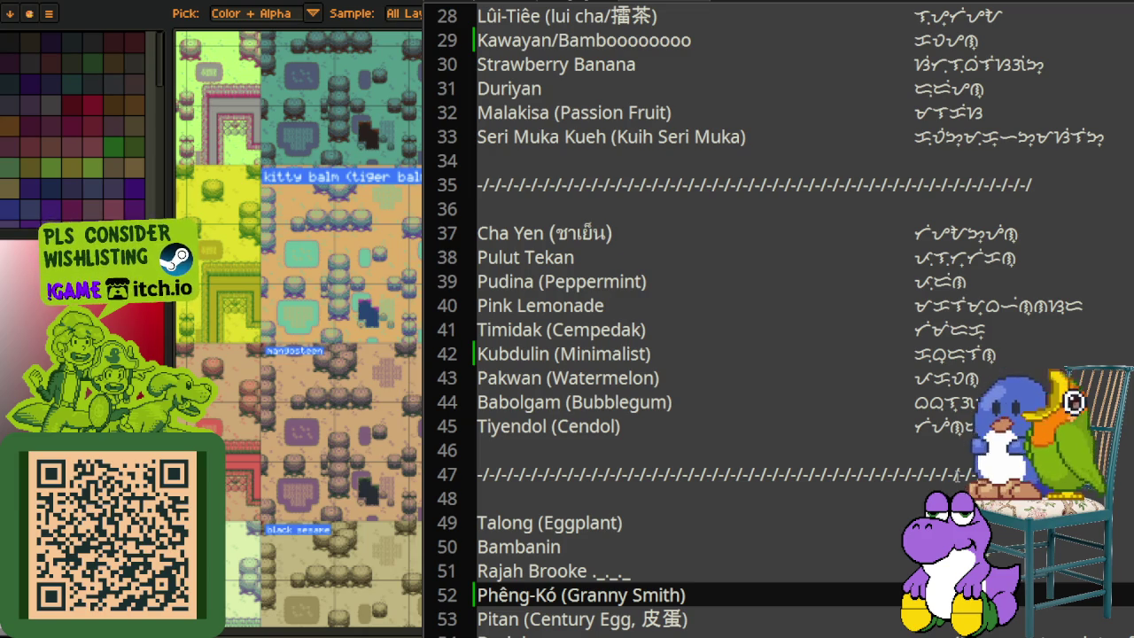
pyautogui.scroll(-4, 908, 483)
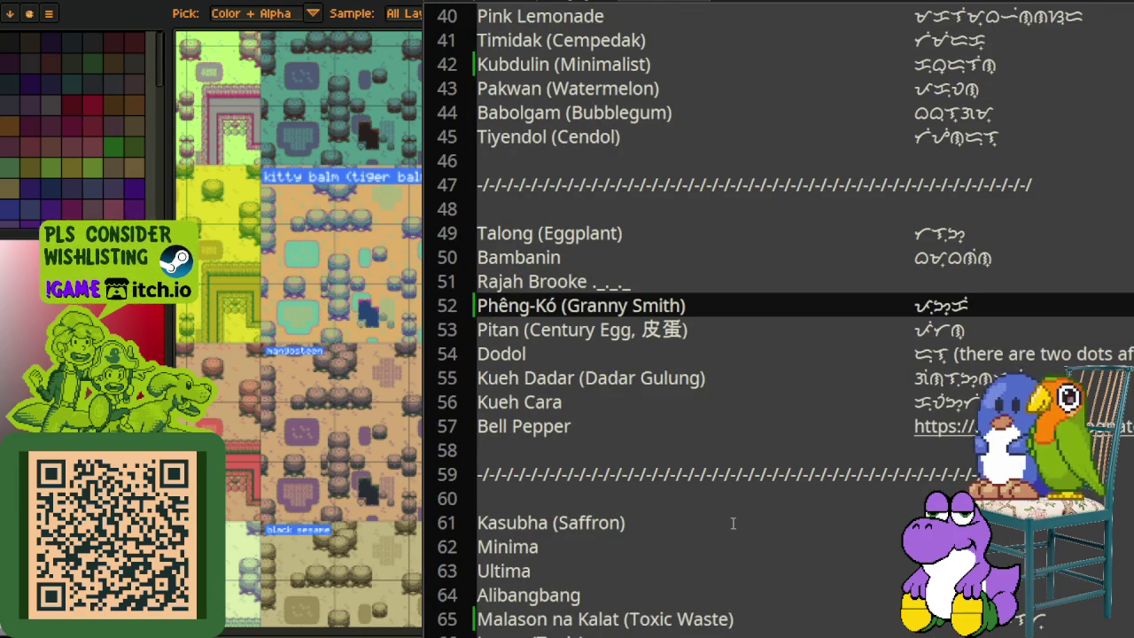
pyautogui.scroll(-1, 733, 523)
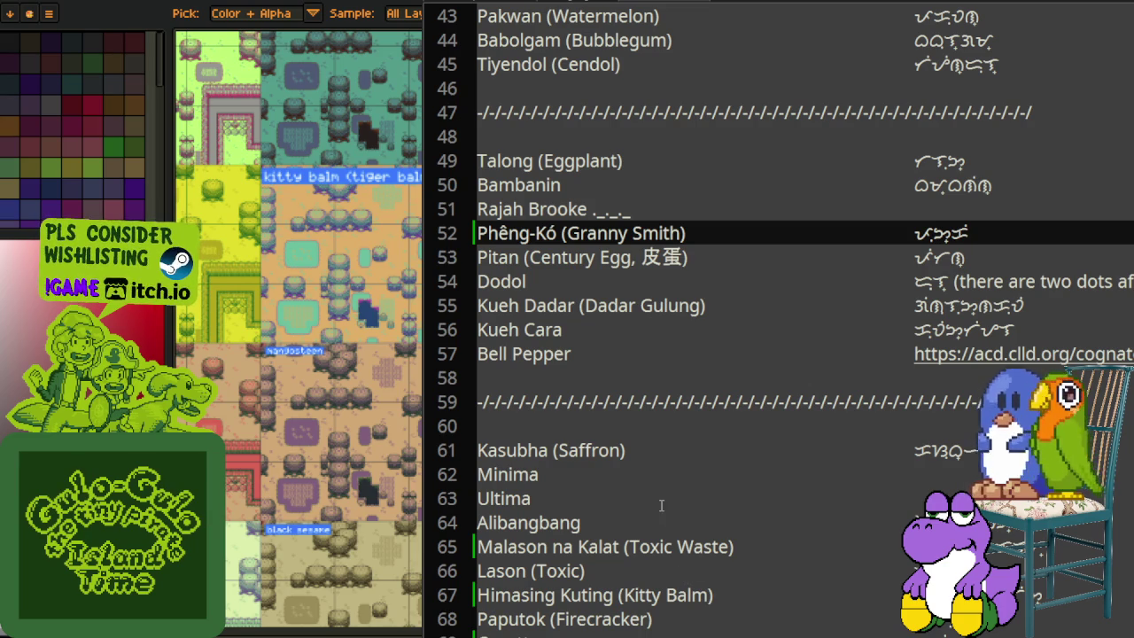
pyautogui.scroll(-1, 661, 492)
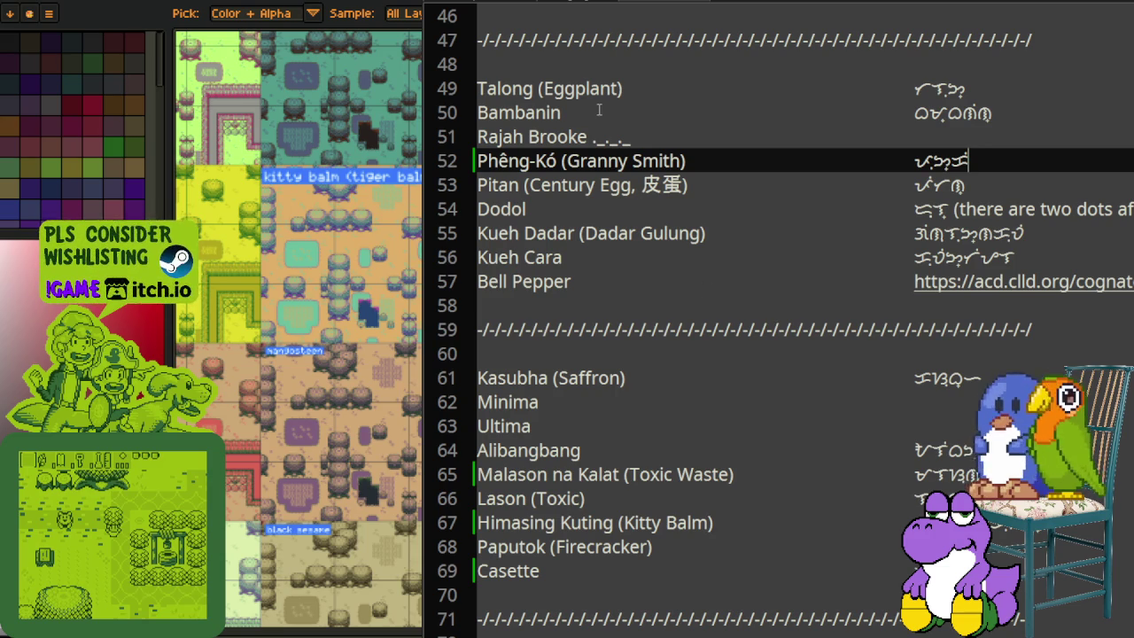
# Step: Select the Rajah Brooke line, then hide the name list to reveal the canvas
pyautogui.moveTo(630, 138); pyautogui.dragTo(456, 139)
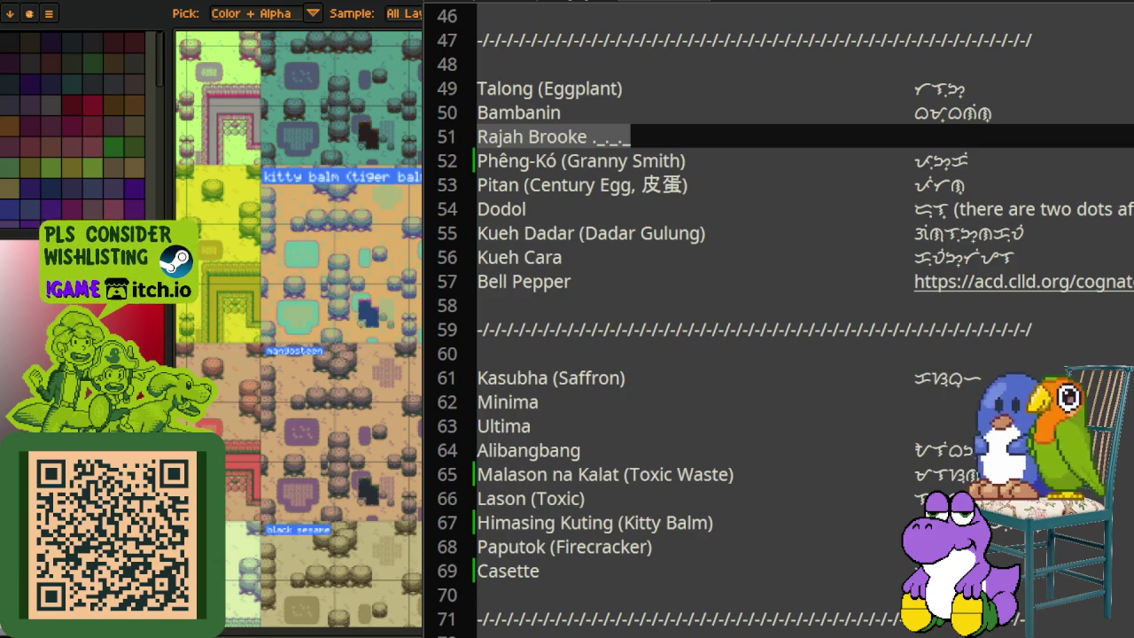
pyautogui.hotkey('alt', 'Tab')
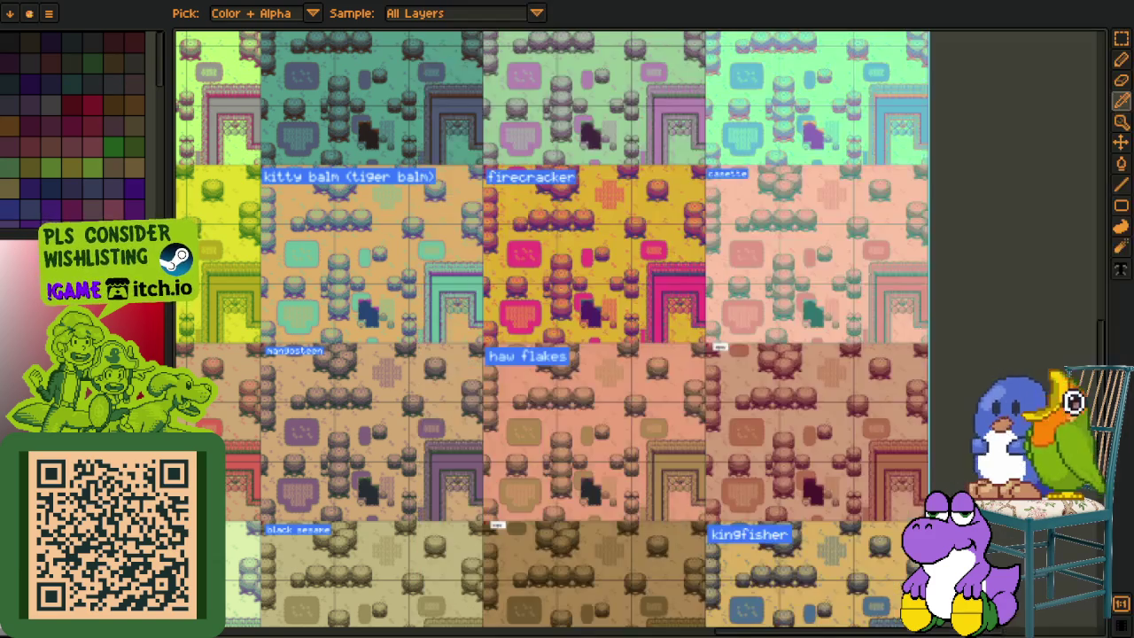
# Step: Pan and zoom across the palette swap tiles toward the minty and dragonfruit variants
pyautogui.scroll(1, 386, 455)
pyautogui.moveTo(345, 442)
pyautogui.mouseDown()
pyautogui.moveTo(531, 234)
pyautogui.moveTo(727, 200)
pyautogui.mouseUp()
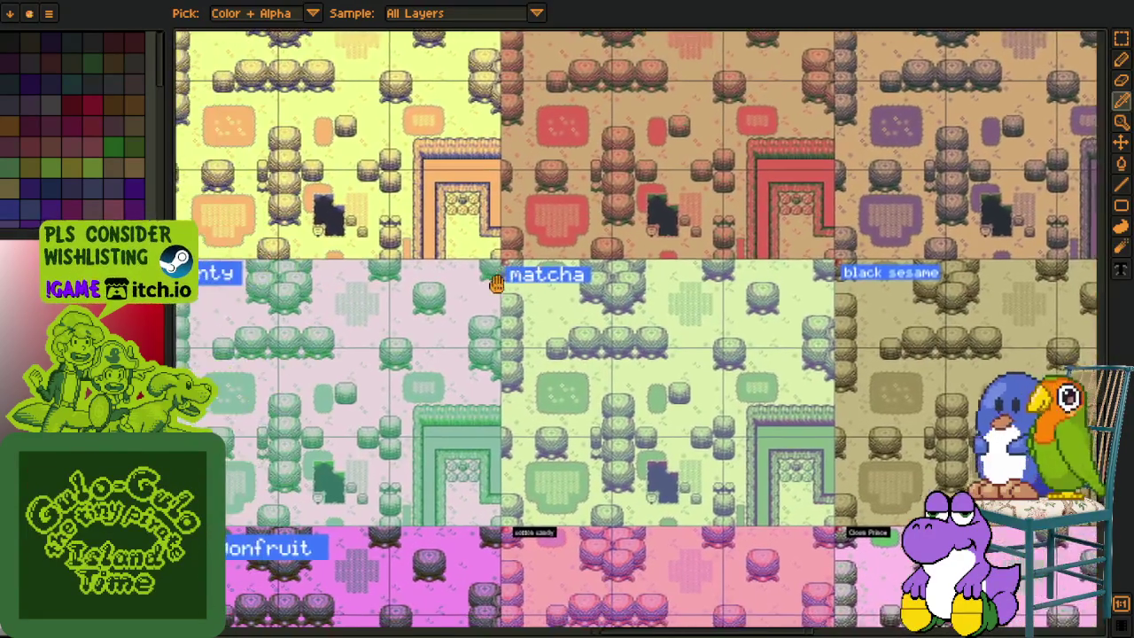
pyautogui.moveTo(213, 461); pyautogui.dragTo(461, 405)
pyautogui.moveTo(304, 408)
pyautogui.mouseDown()
pyautogui.moveTo(357, 390)
pyautogui.moveTo(605, 223)
pyautogui.mouseUp()
pyautogui.scroll(-1, 558, 393)
pyautogui.moveTo(506, 456)
pyautogui.mouseDown()
pyautogui.moveTo(391, 274)
pyautogui.moveTo(321, 240)
pyautogui.moveTo(227, 313)
pyautogui.moveTo(285, 455)
pyautogui.mouseUp()
pyautogui.scroll(2, 586, 372)
pyautogui.scroll(-2, 586, 372)
pyautogui.scroll(-1, 586, 372)
pyautogui.scroll(1, 550, 343)
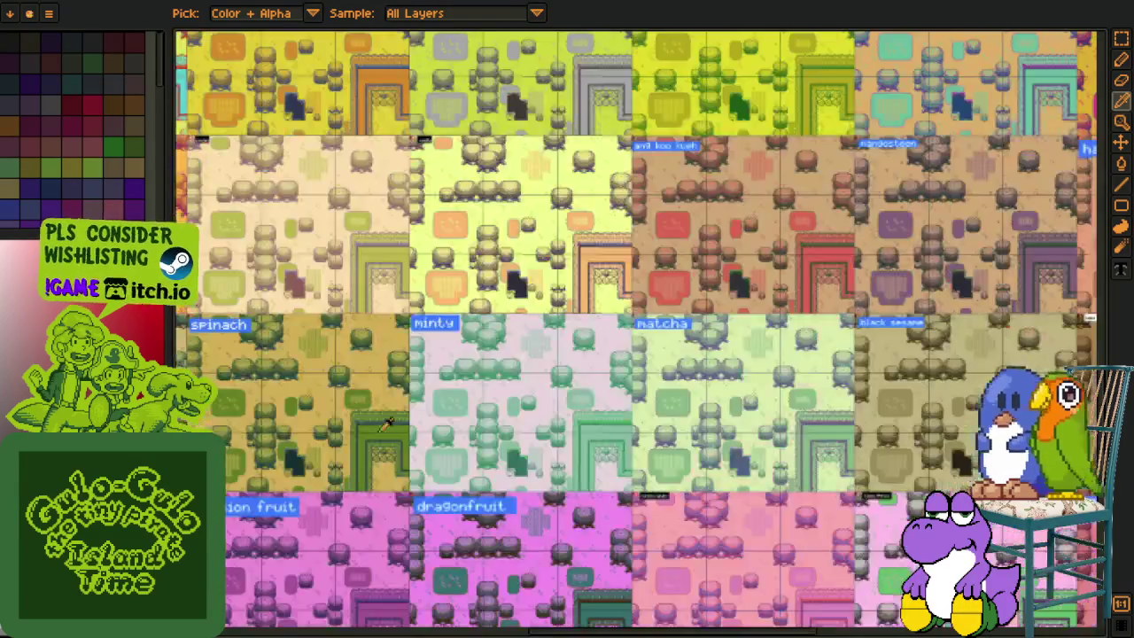
pyautogui.scroll(1, 320, 375)
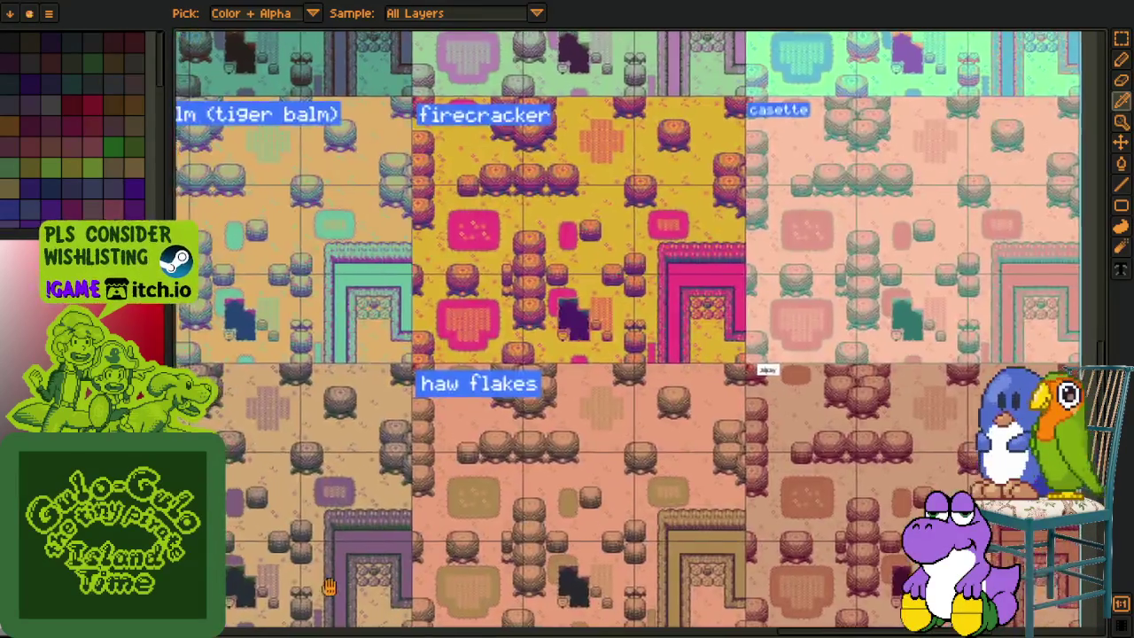
# Step: Pan past the kitty balm, mangosteen and toxic waste tiles to centre on minima and ultima
pyautogui.moveTo(329, 588); pyautogui.dragTo(627, 587)
pyautogui.scroll(-1, 546, 425)
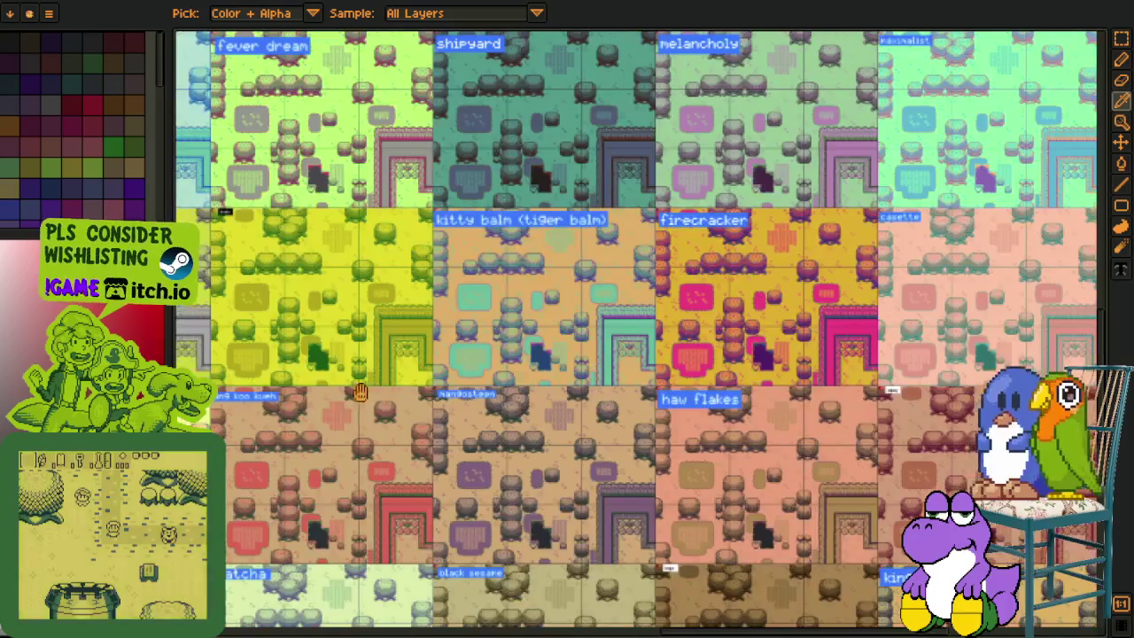
pyautogui.moveTo(546, 425); pyautogui.dragTo(916, 426)
pyautogui.scroll(1, 817, 439)
pyautogui.moveTo(521, 406); pyautogui.dragTo(672, 406)
pyautogui.moveTo(443, 381); pyautogui.dragTo(519, 386)
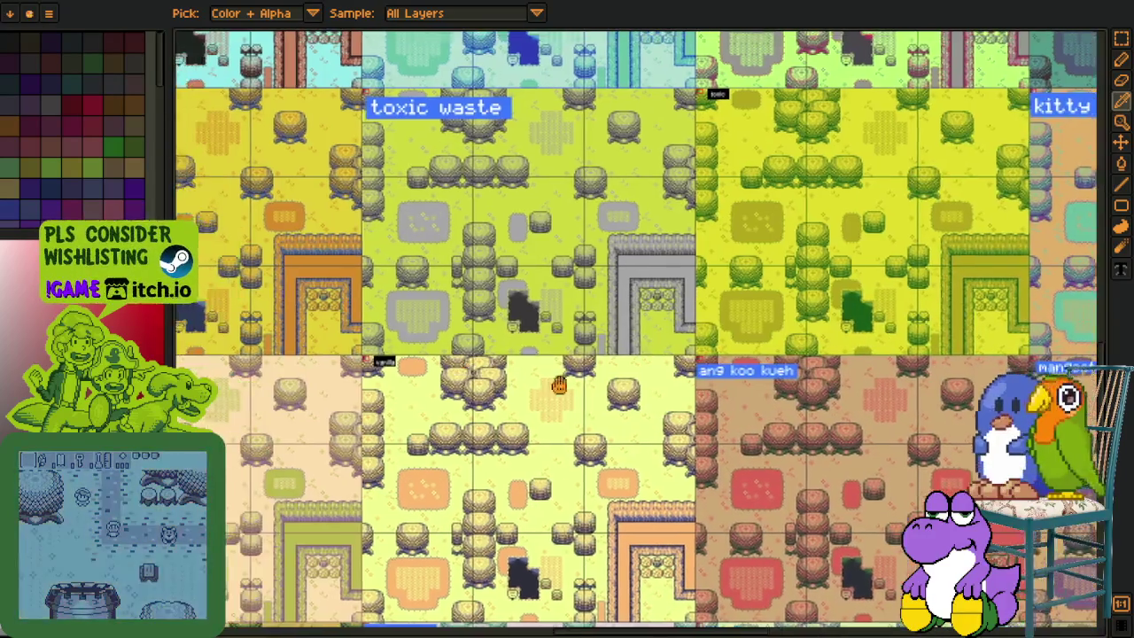
pyautogui.moveTo(221, 390); pyautogui.dragTo(581, 396)
pyautogui.moveTo(266, 443); pyautogui.dragTo(527, 398)
pyautogui.moveTo(336, 493)
pyautogui.mouseDown()
pyautogui.moveTo(522, 511)
pyautogui.moveTo(620, 621)
pyautogui.mouseUp()
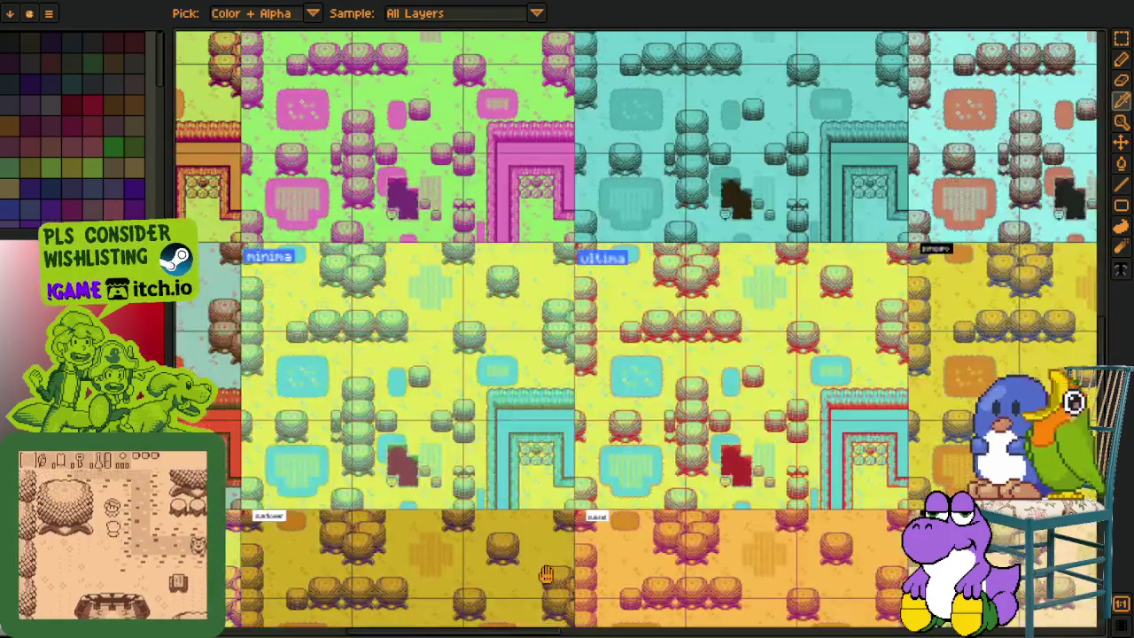
pyautogui.scroll(1, 592, 469)
pyautogui.scroll(2, 591, 469)
pyautogui.moveTo(592, 469)
pyautogui.mouseDown()
pyautogui.moveTo(585, 573)
pyautogui.moveTo(668, 591)
pyautogui.moveTo(719, 581)
pyautogui.mouseUp()
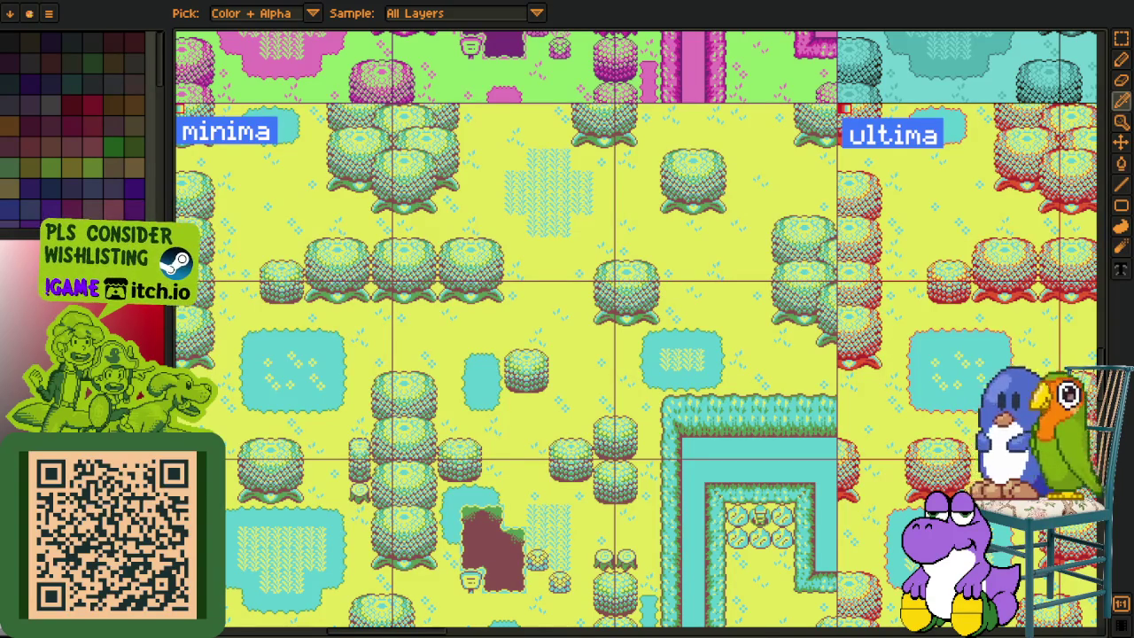
# Step: Rename the Ultima entry to 'Higdulan (Ultima)' with its pasted Baybayin spelling, realigned
pyautogui.hotkey('alt', 'Tab')
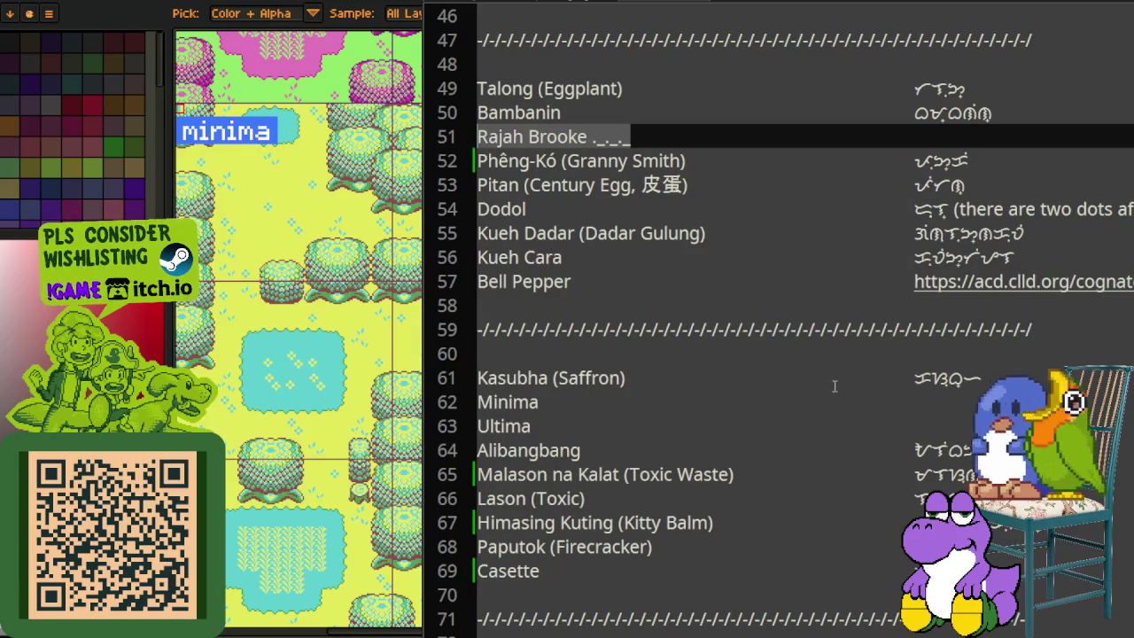
pyautogui.scroll(-2, 522, 305)
pyautogui.click(556, 280)
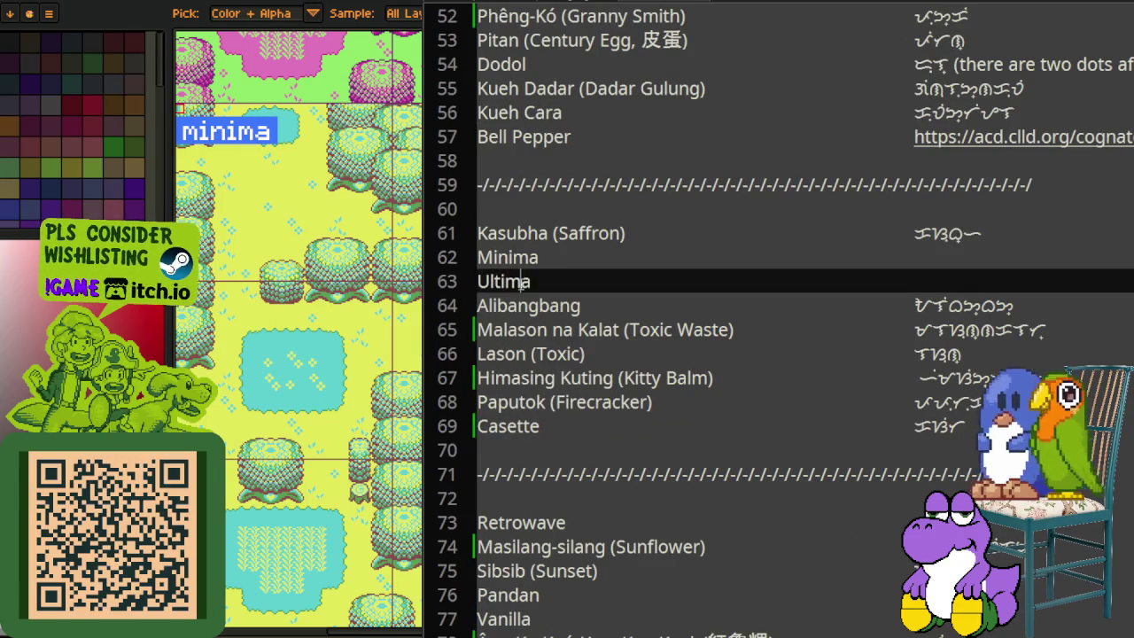
pyautogui.press('Tab')
pyautogui.press('Tab')
pyautogui.hotkey('ctrl', 'v')
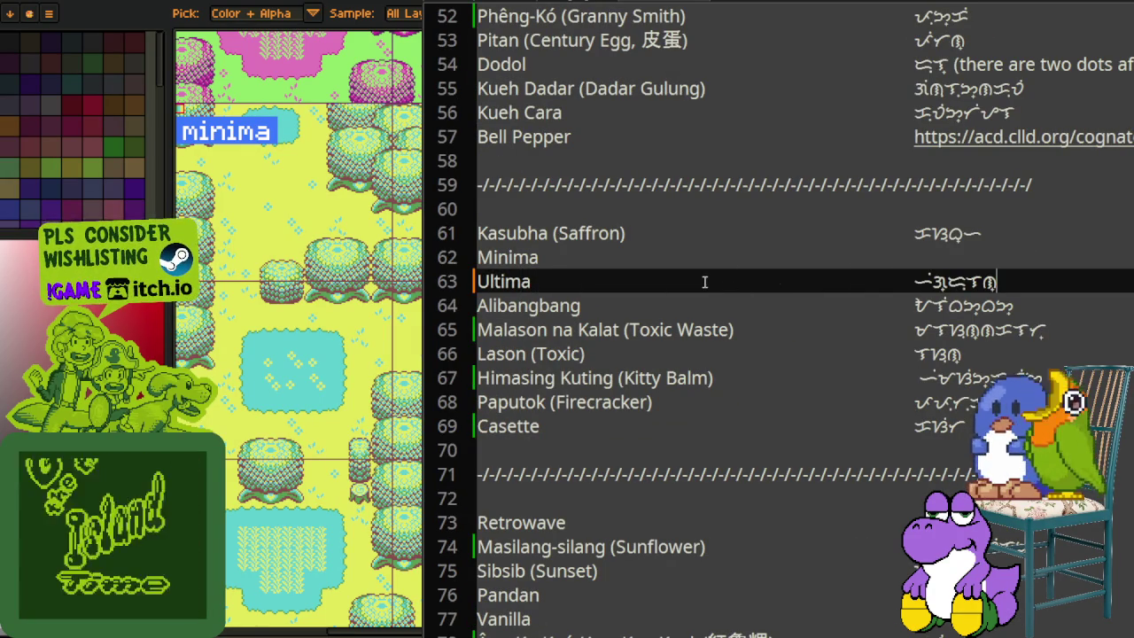
pyautogui.write('(')
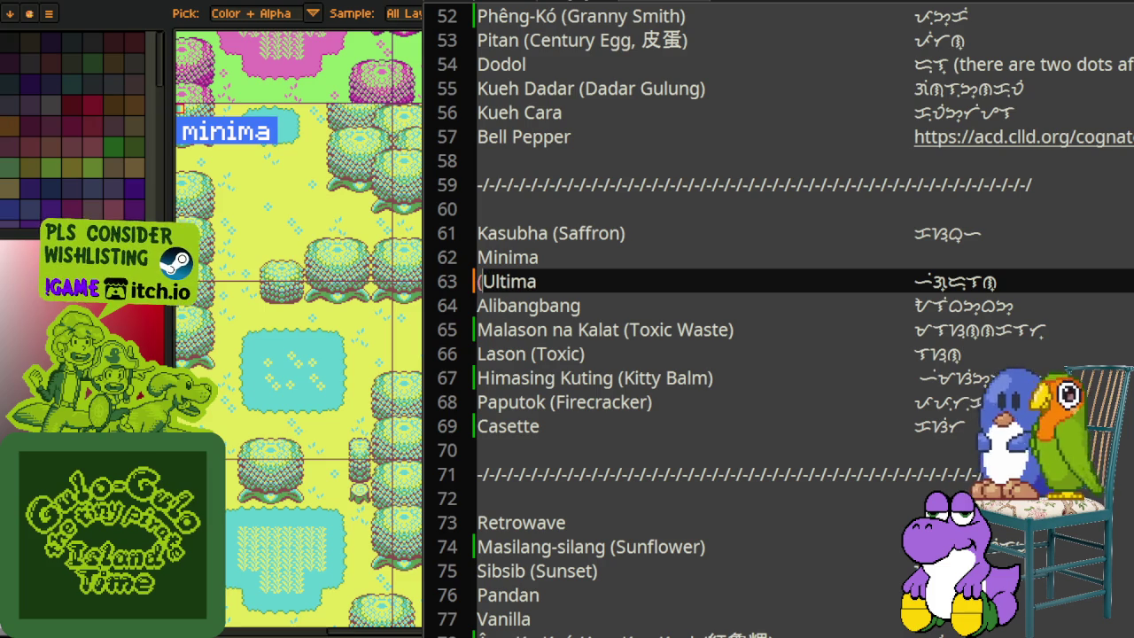
pyautogui.press('BackSpace')
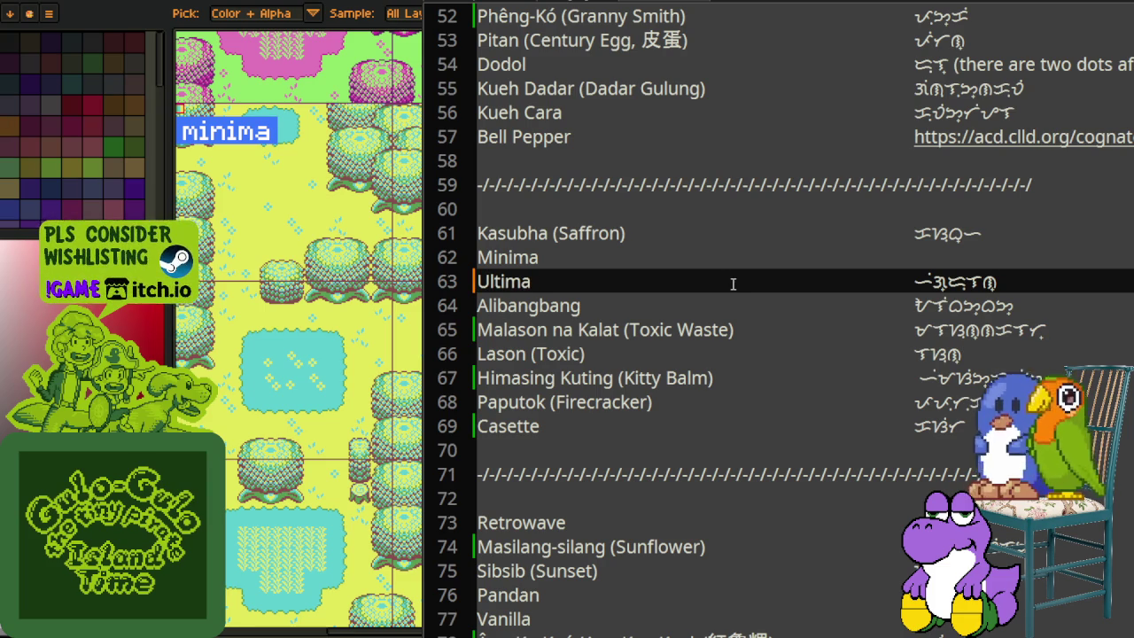
pyautogui.write('Higdulan (')
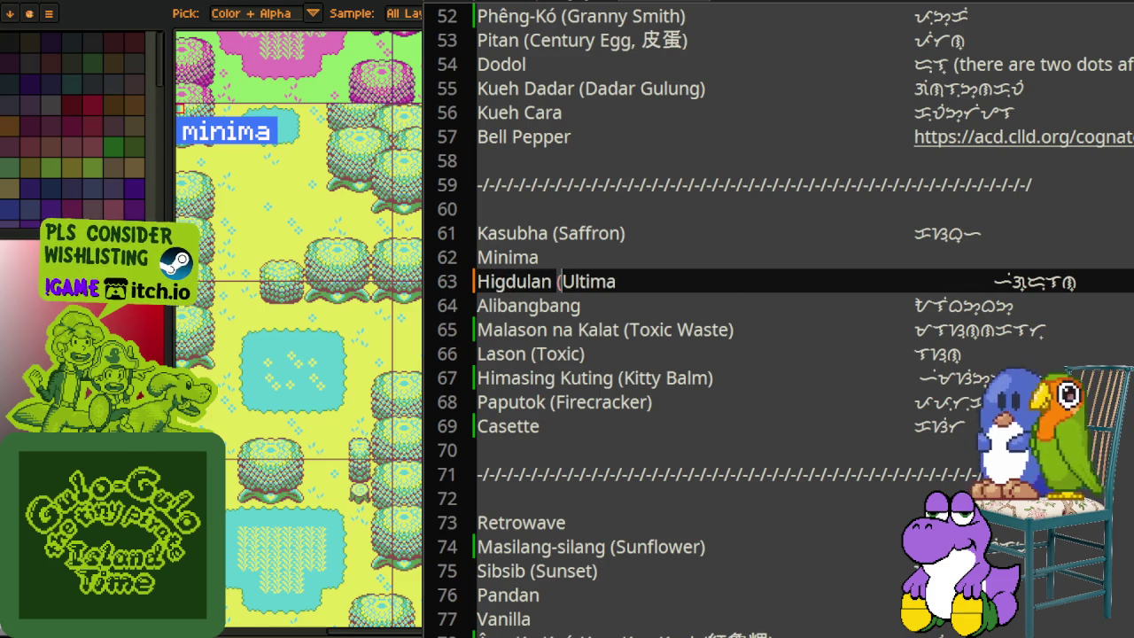
pyautogui.press('End')
pyautogui.write(')')
pyautogui.moveTo(993, 282); pyautogui.dragTo(913, 288)
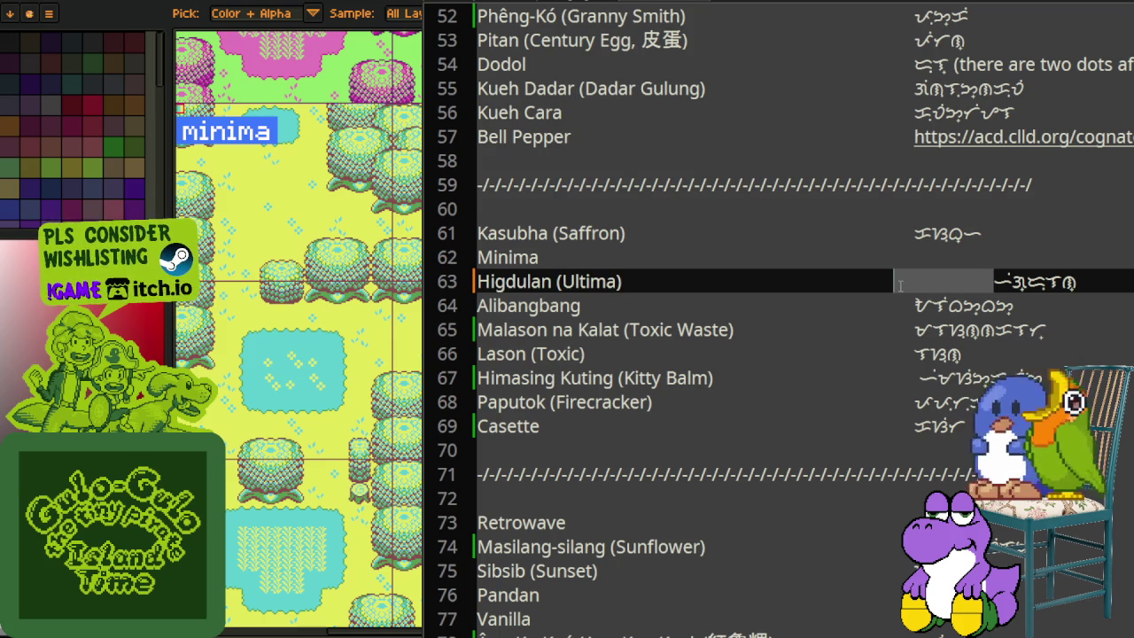
pyautogui.press('BackSpace')
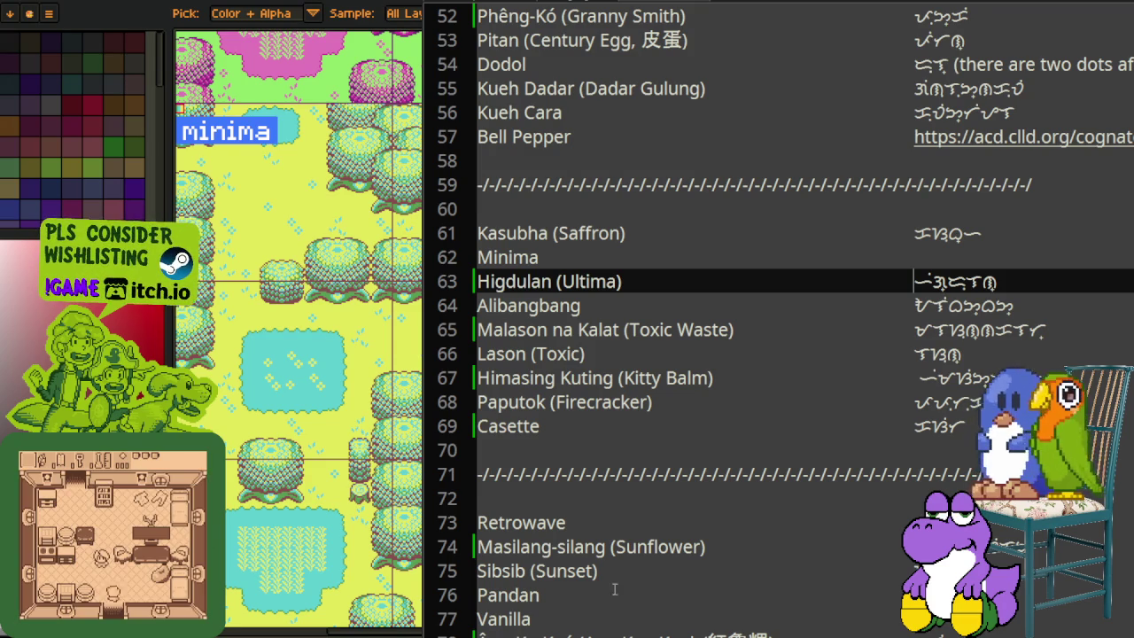
# Step: Scroll through the name list and look over the names from Laknip to Marceline
pyautogui.scroll(1, 718, 413)
pyautogui.scroll(3, 718, 412)
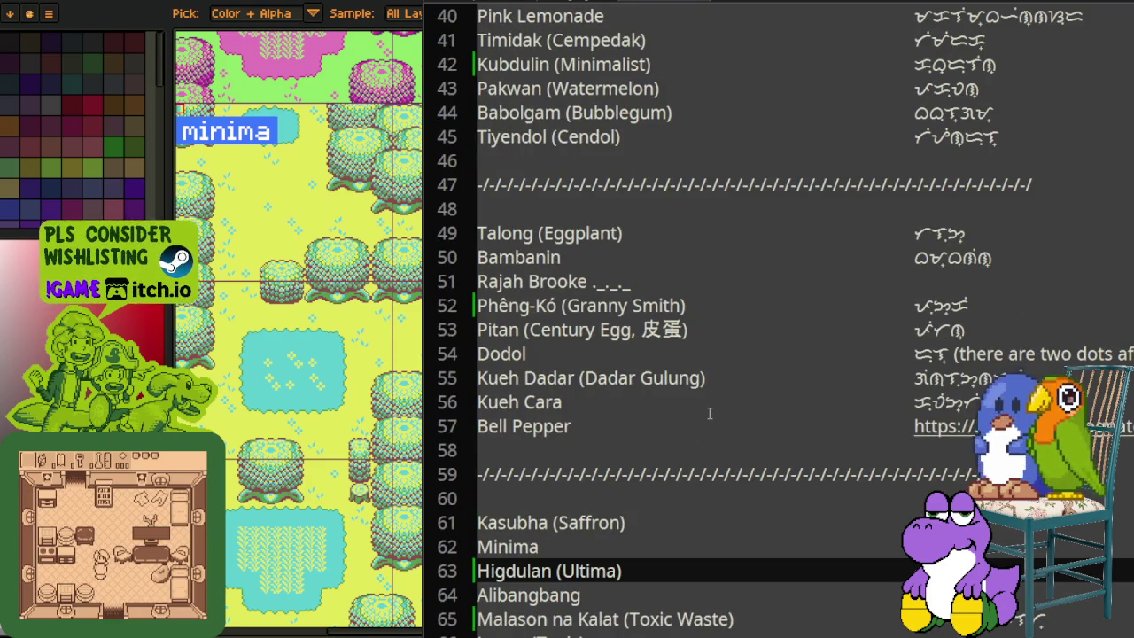
pyautogui.scroll(1, 709, 413)
pyautogui.scroll(3, 691, 408)
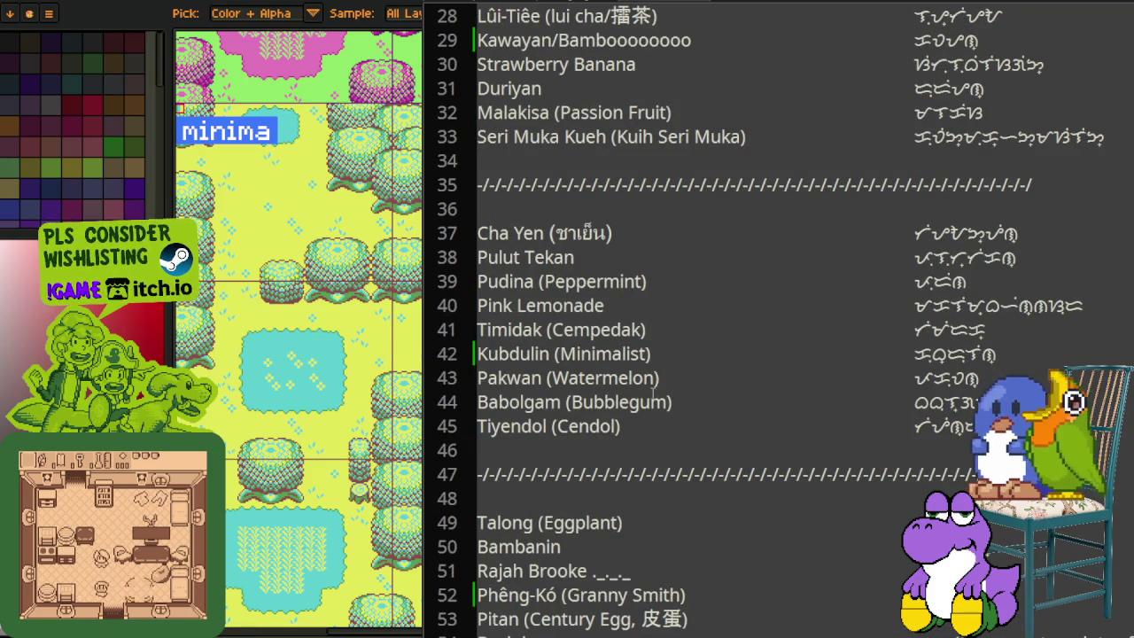
pyautogui.scroll(-4, 656, 389)
pyautogui.scroll(-2, 663, 381)
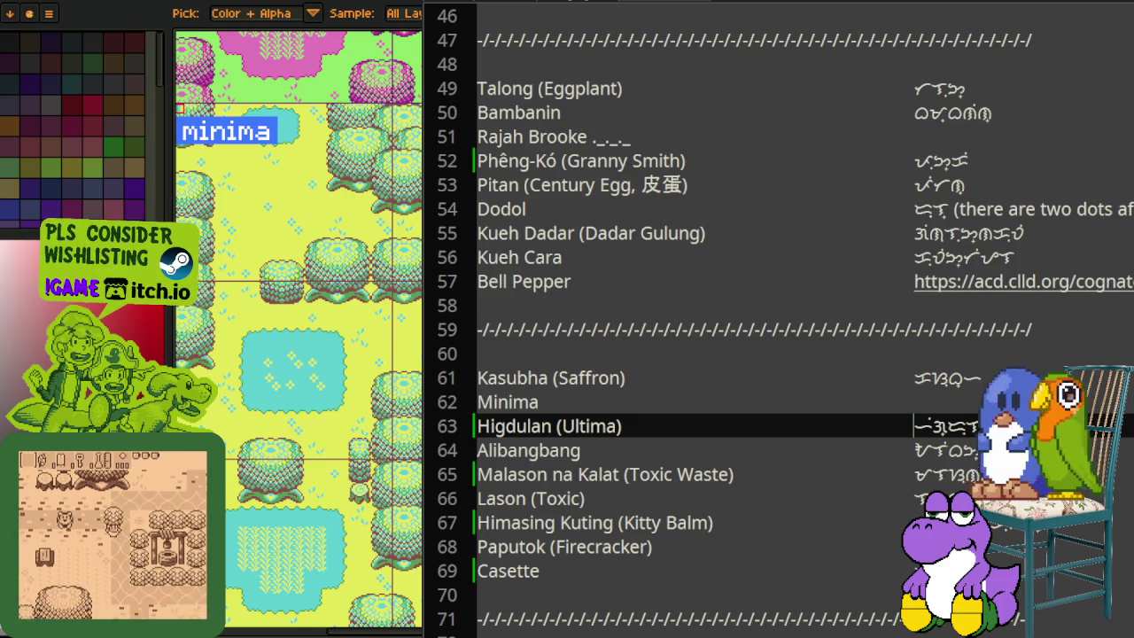
pyautogui.scroll(-2, 887, 401)
pyautogui.scroll(-2, 883, 398)
pyautogui.scroll(-3, 921, 417)
pyautogui.scroll(-3, 921, 416)
pyautogui.scroll(-2, 921, 416)
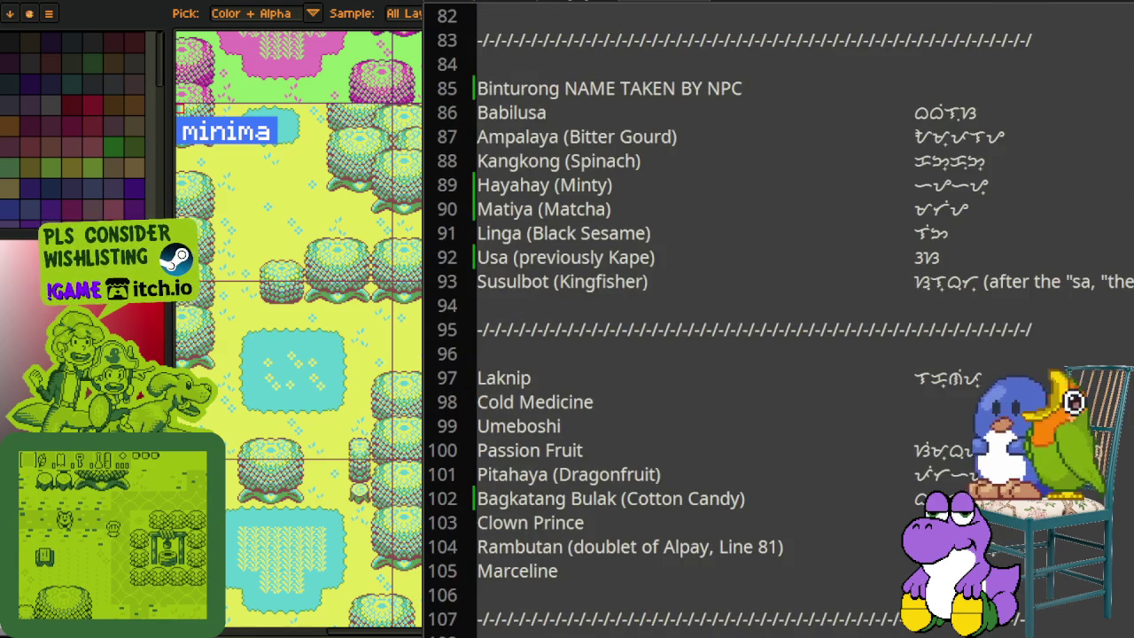
pyautogui.scroll(-3, 921, 417)
pyautogui.scroll(-3, 921, 417)
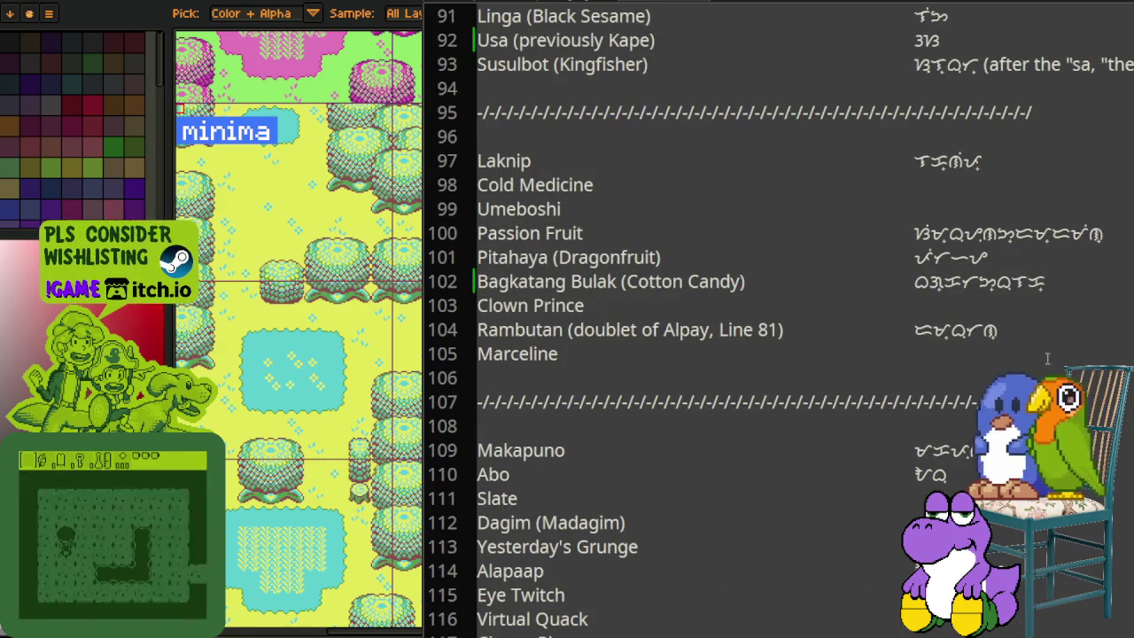
pyautogui.moveTo(1037, 372); pyautogui.dragTo(847, 134)
pyautogui.click(758, 192)
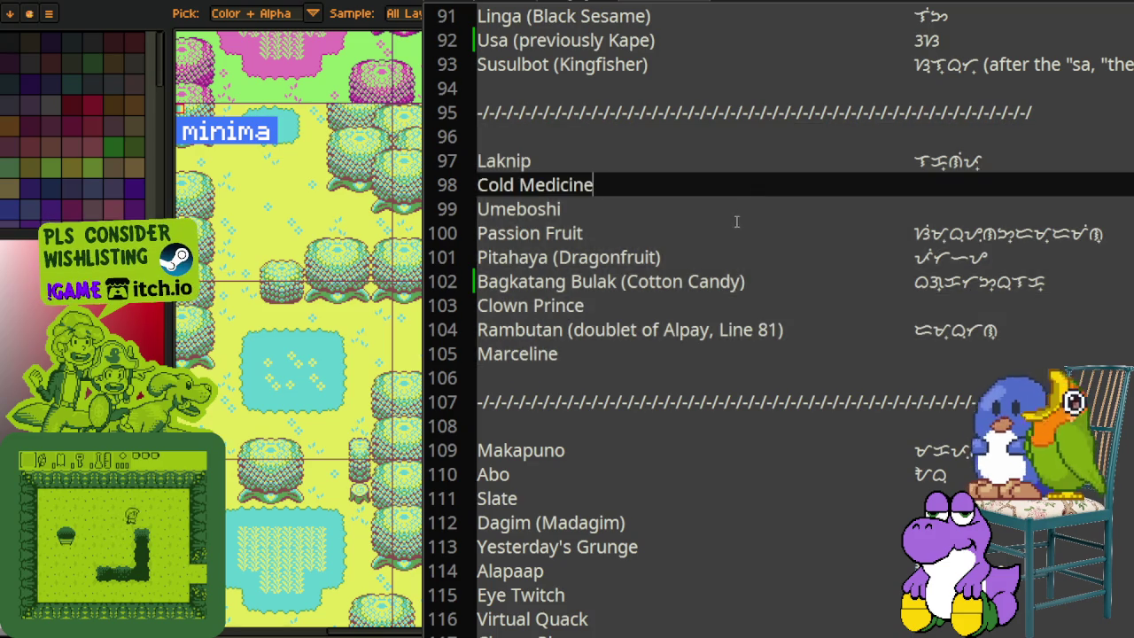
# Step: Select the 'Binturong NAME TAKEN BY NPC' entry on line 85, then hide the name list
pyautogui.scroll(2, 733, 229)
pyautogui.scroll(1, 783, 293)
pyautogui.scroll(1, 787, 292)
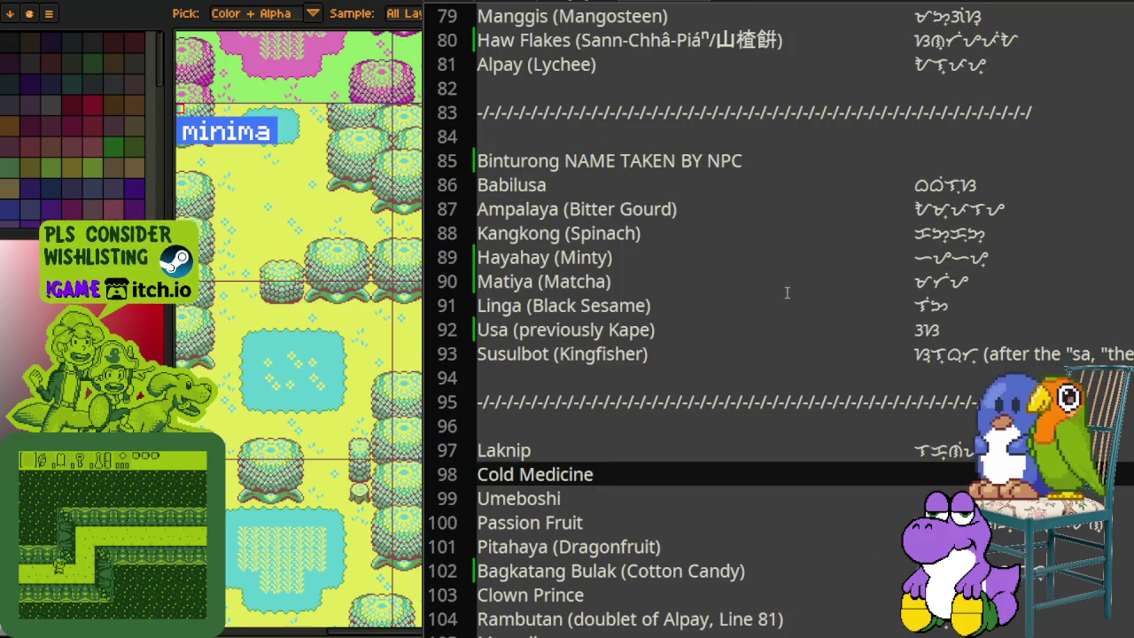
pyautogui.moveTo(775, 160); pyautogui.dragTo(464, 158)
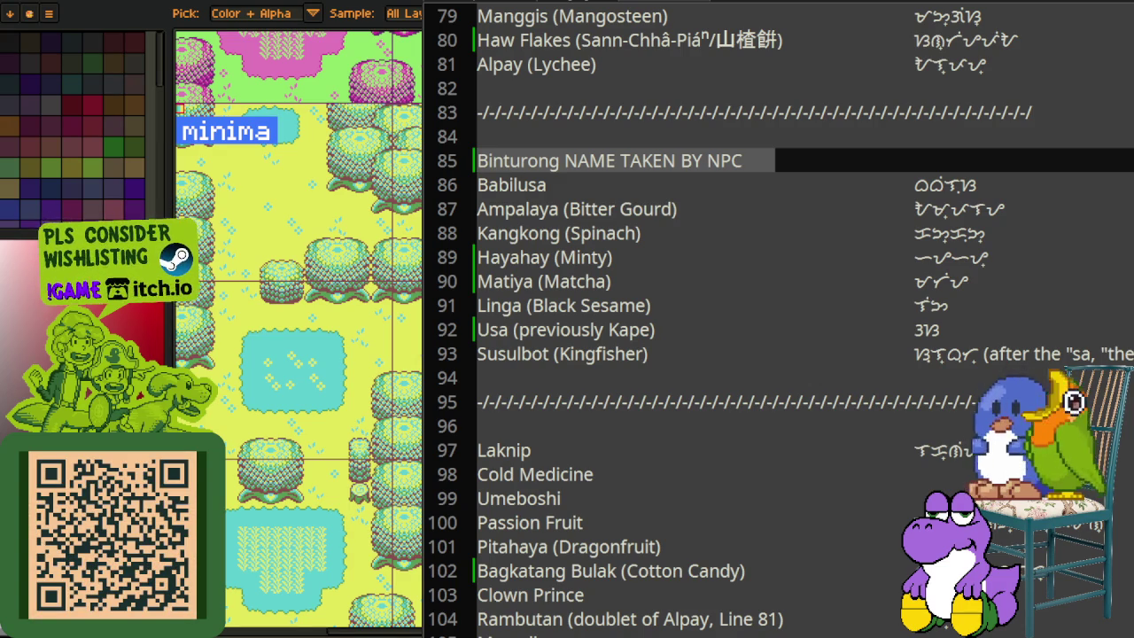
pyautogui.hotkey('alt', 'Tab')
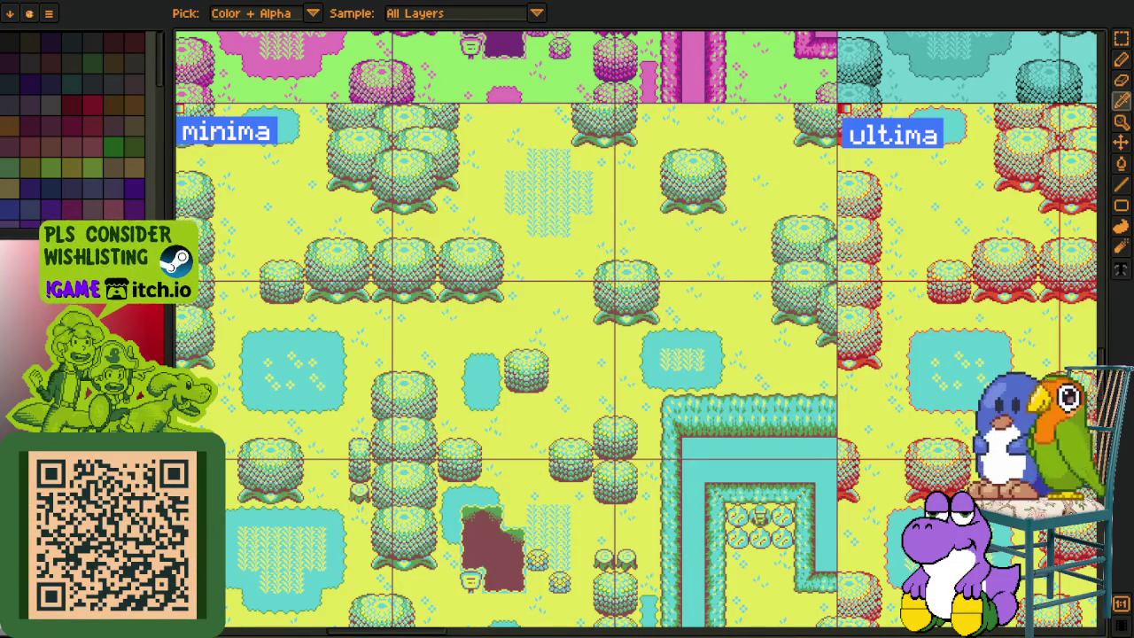
# Step: Switch to the orange creature sprite sheet, zoom in on the purple creature, then bring back the name list
pyautogui.hotkey('ctrl', 'Tab')
pyautogui.scroll(1, 612, 225)
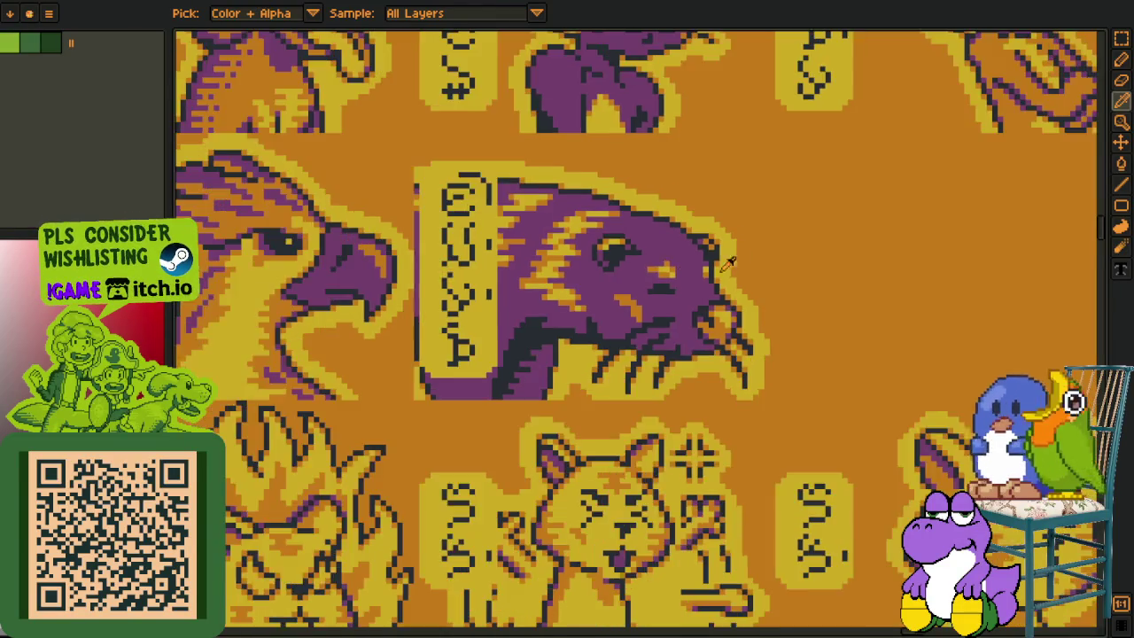
pyautogui.scroll(2, 585, 257)
pyautogui.scroll(1, 584, 261)
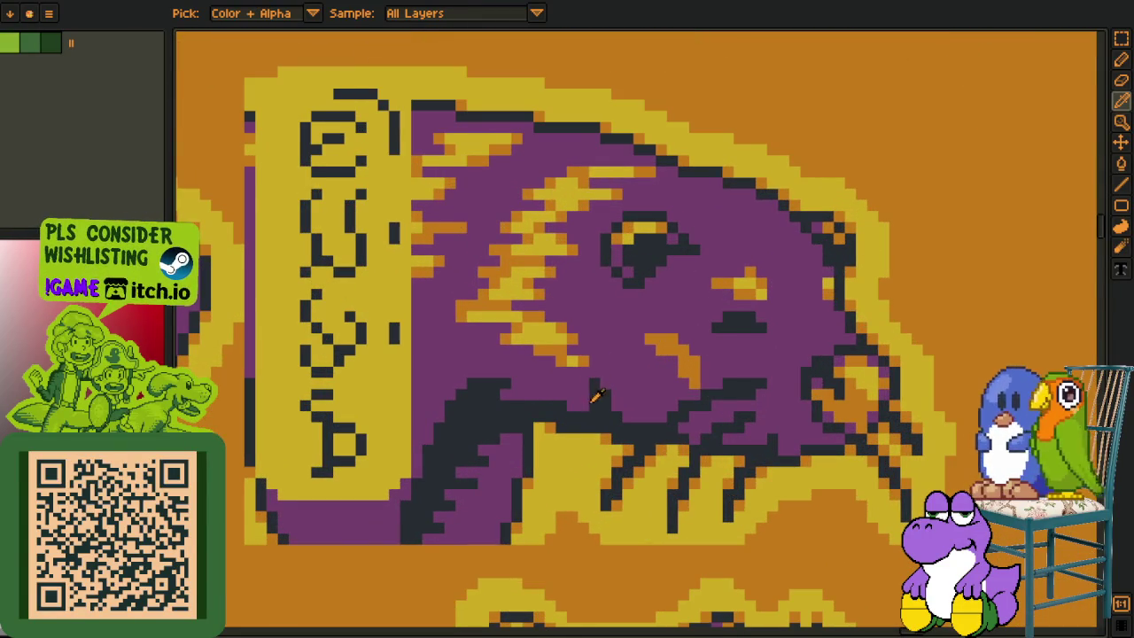
pyautogui.scroll(1, 580, 396)
pyautogui.moveTo(580, 396); pyautogui.dragTo(576, 403)
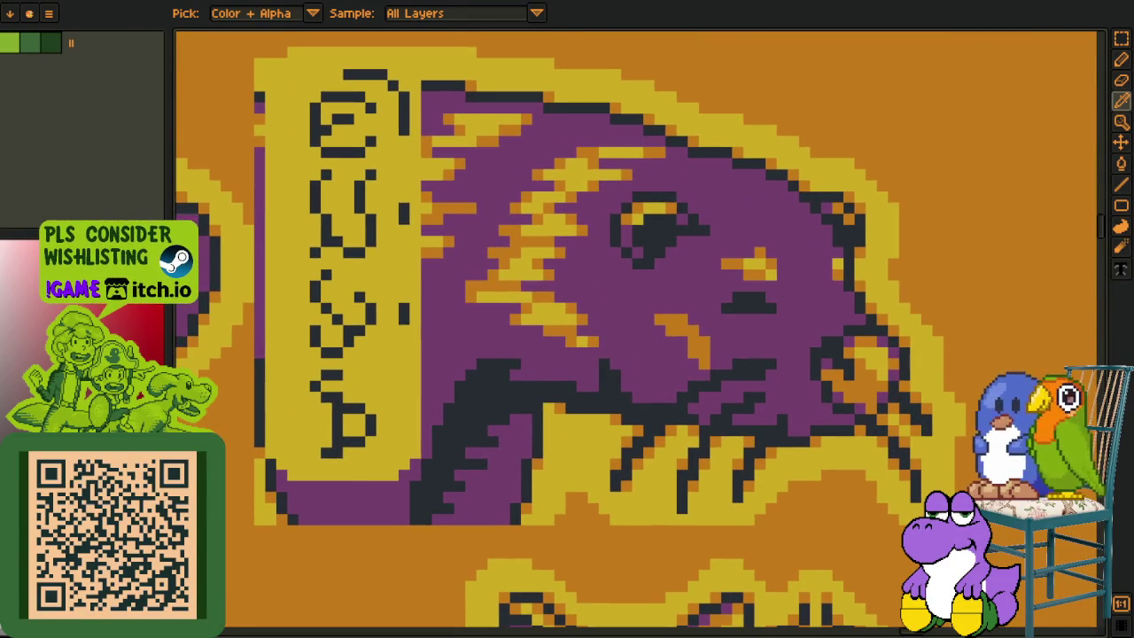
pyautogui.hotkey('alt', 'Tab')
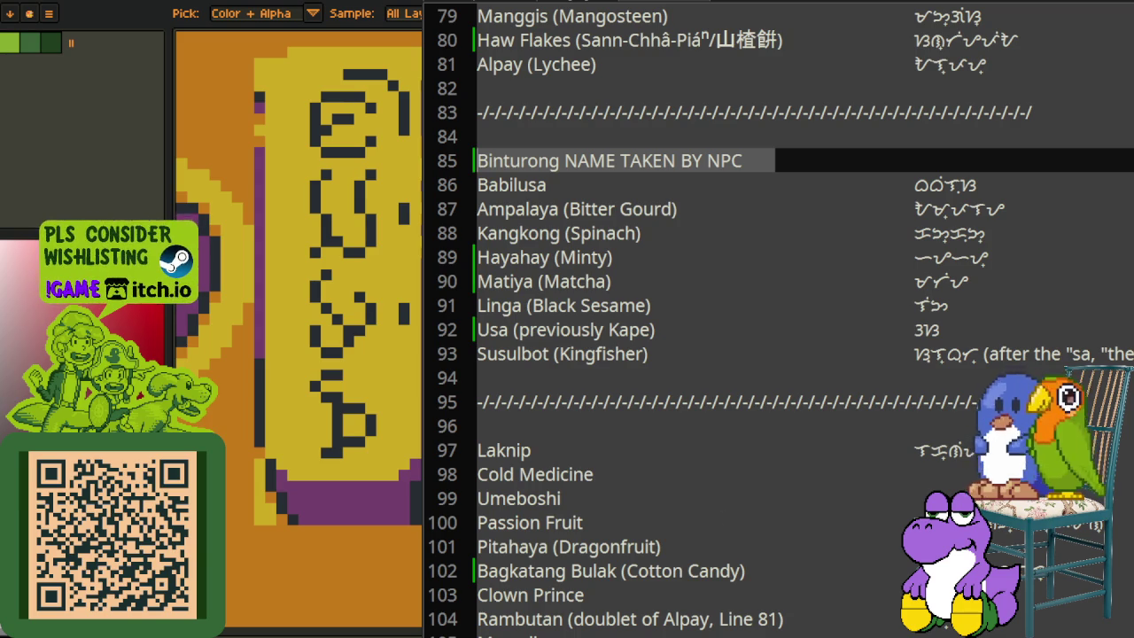
# Step: Replace the Binturong entry with 'Musang (formerly Binturong)' and its Baybayin spelling ᜋᜓᜐᜅ᜔
pyautogui.click(785, 160)
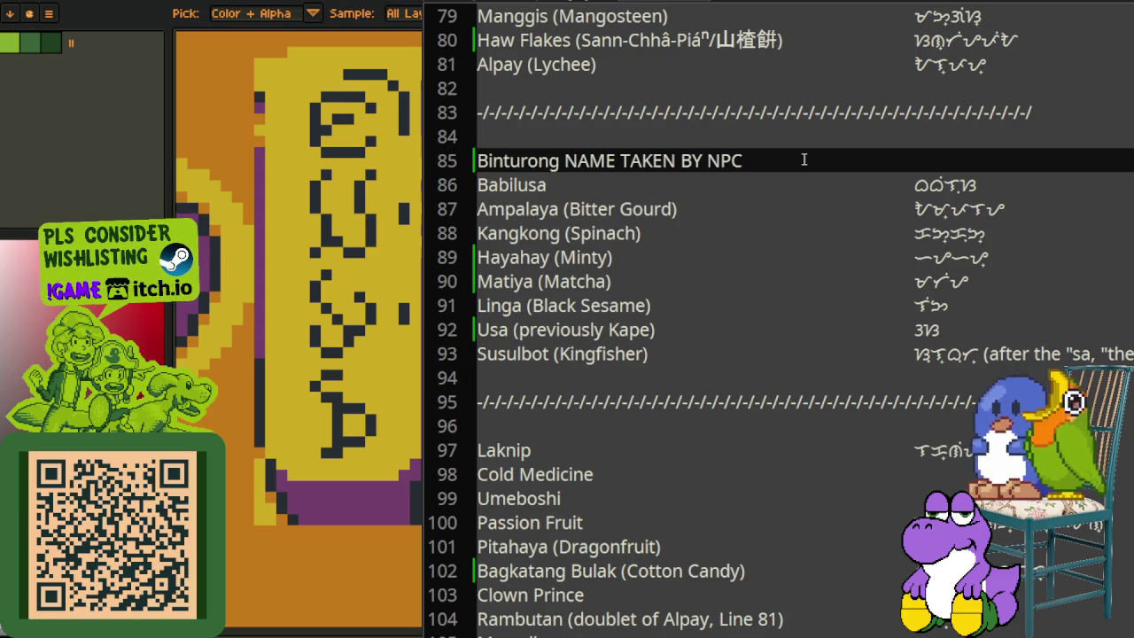
pyautogui.hotkey('shift', 'Home')
pyautogui.write('Musang (formerly Binturong)')
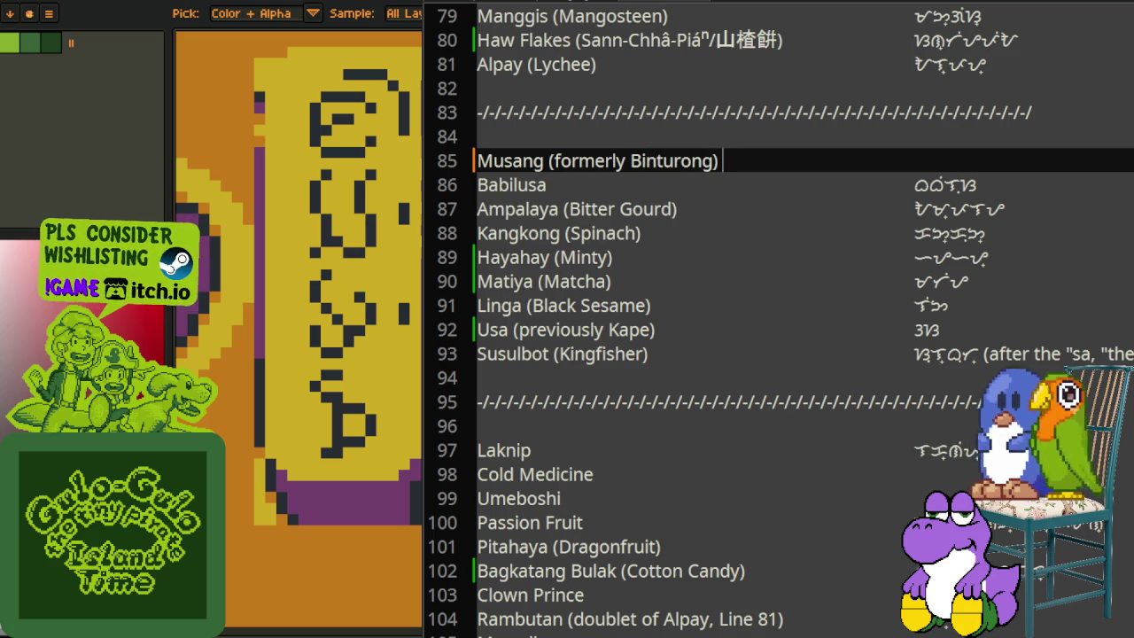
pyautogui.press('Tab')
pyautogui.press('Tab')
pyautogui.press('Tab')
pyautogui.press('Tab')
pyautogui.press('Tab')
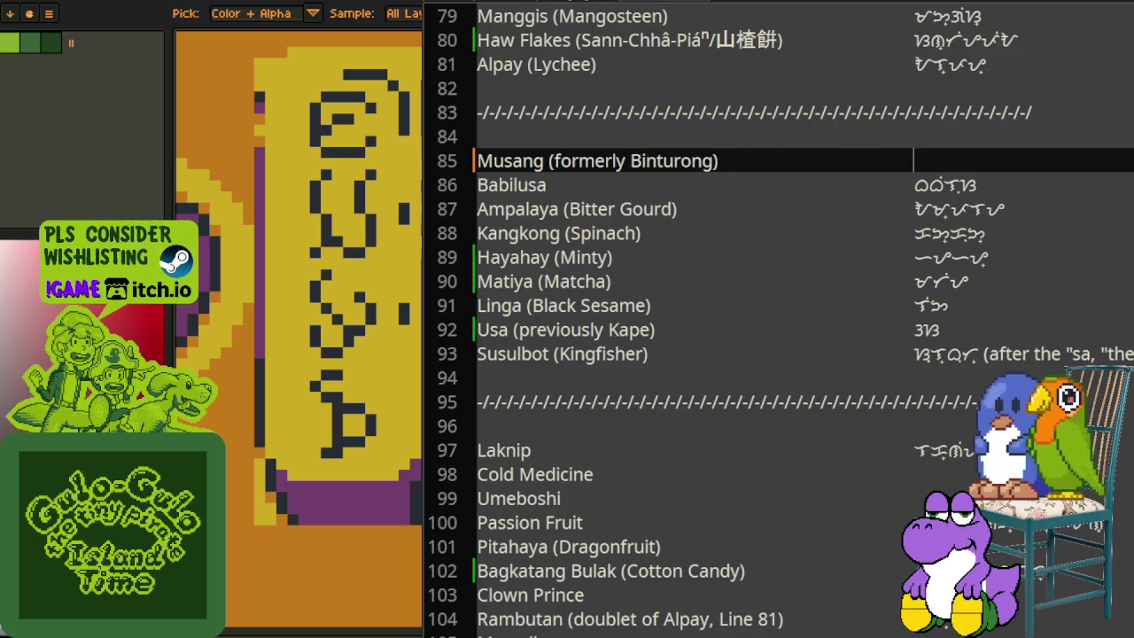
pyautogui.write('ᜋᜓᜐᜅ᜔')
# Step: Scroll up through the list and select the Phêng-Kó (Granny Smith) line 52
pyautogui.scroll(-3, 841, 474)
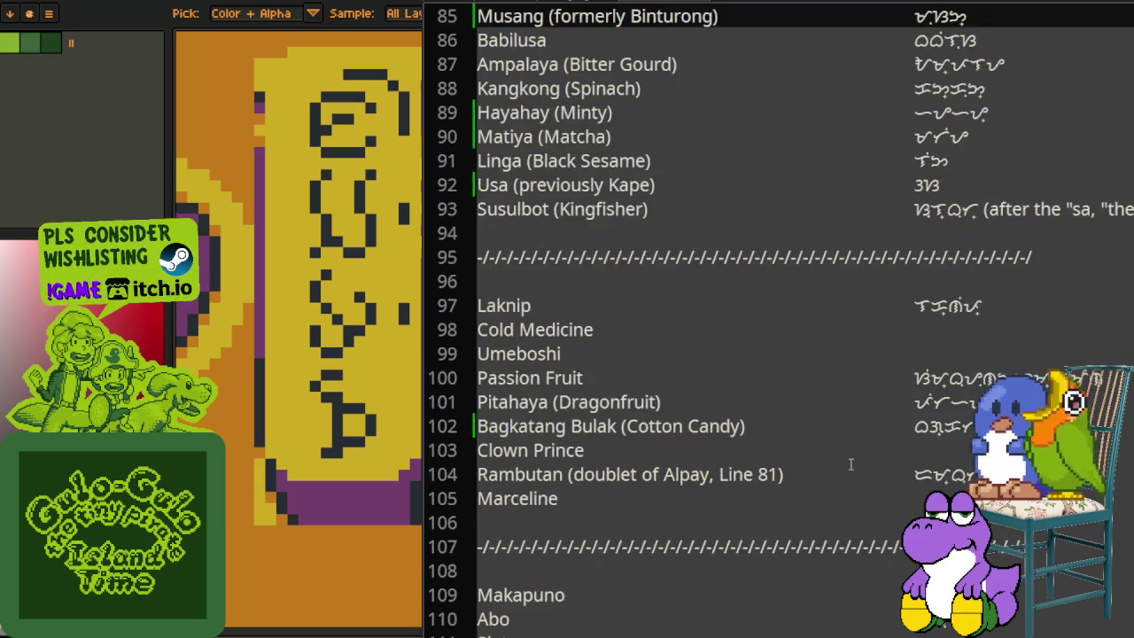
pyautogui.scroll(2, 849, 466)
pyautogui.scroll(2, 849, 466)
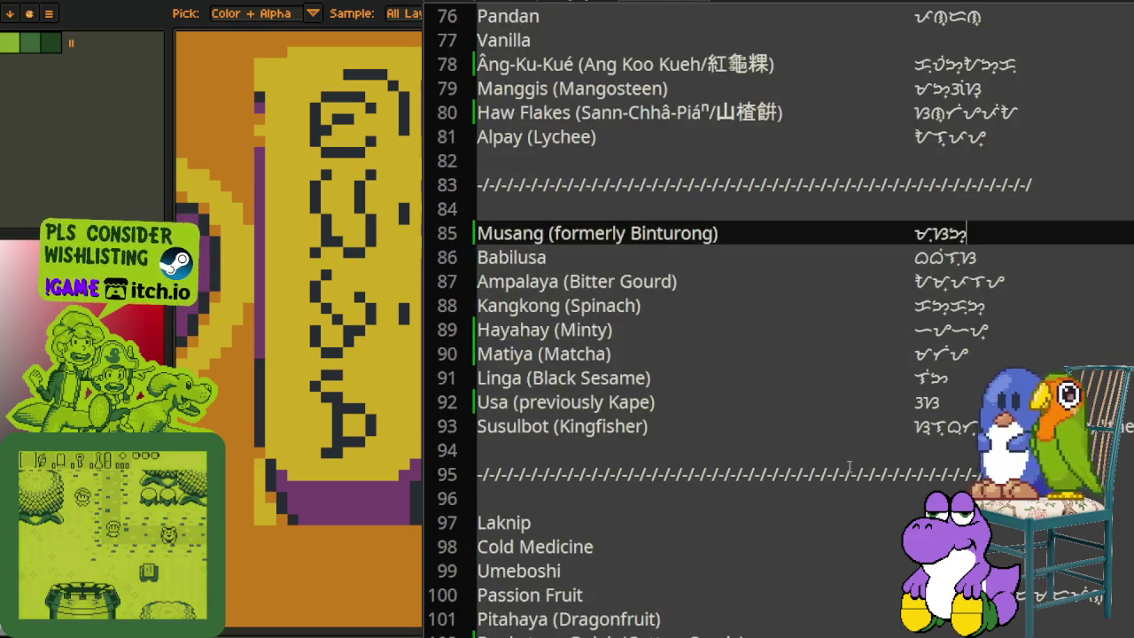
pyautogui.scroll(3, 849, 466)
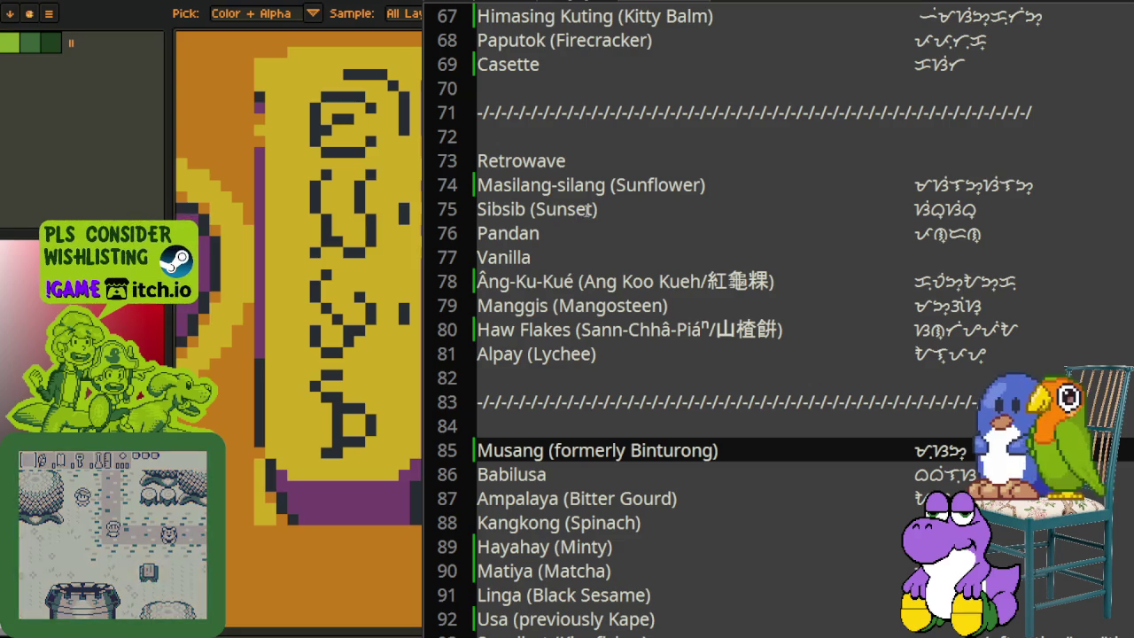
pyautogui.scroll(1, 727, 372)
pyautogui.scroll(2, 700, 310)
pyautogui.scroll(-2, 696, 306)
pyautogui.scroll(-2, 696, 306)
pyautogui.scroll(-2, 697, 308)
pyautogui.scroll(-3, 700, 310)
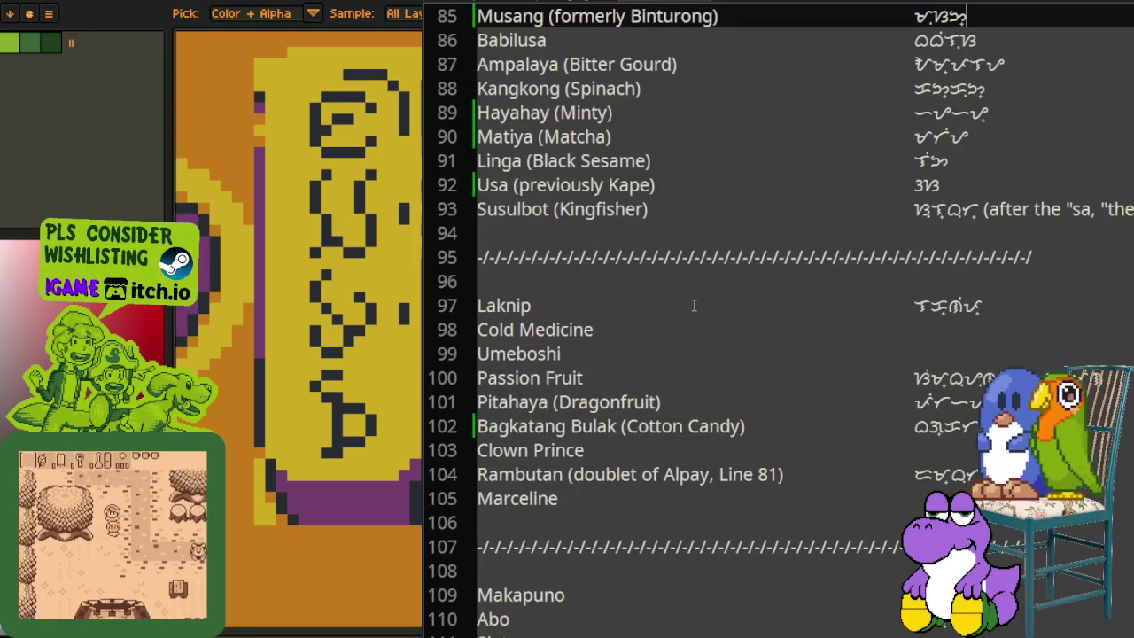
pyautogui.scroll(1, 696, 309)
pyautogui.scroll(1, 695, 310)
pyautogui.scroll(-1, 696, 319)
pyautogui.scroll(-3, 697, 341)
pyautogui.scroll(-1, 698, 350)
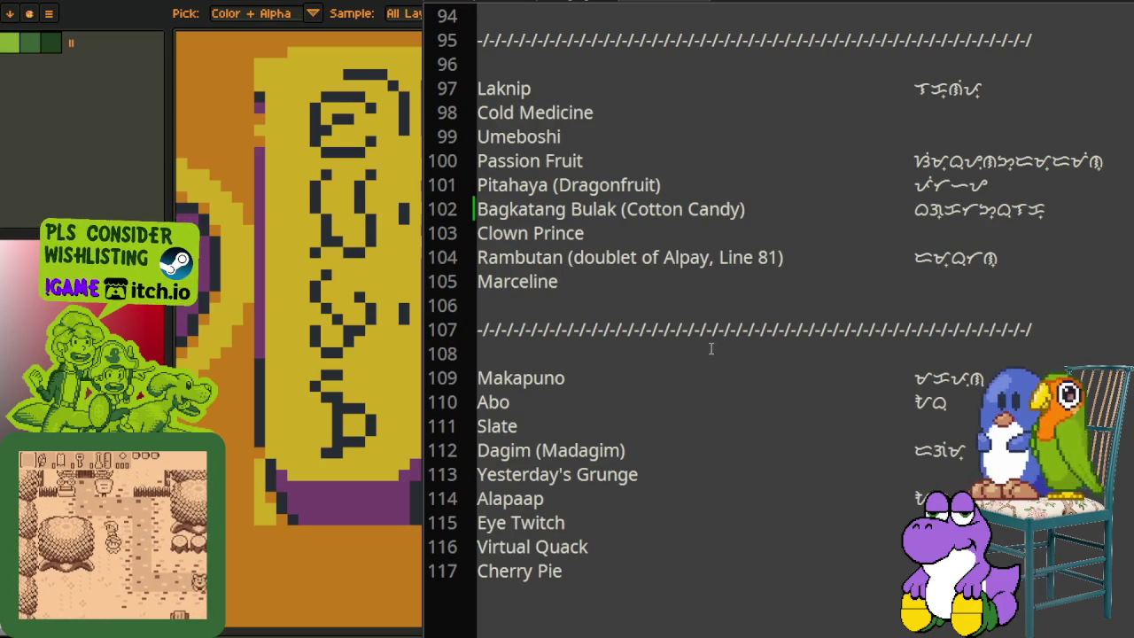
pyautogui.scroll(5, 713, 348)
pyautogui.scroll(3, 720, 349)
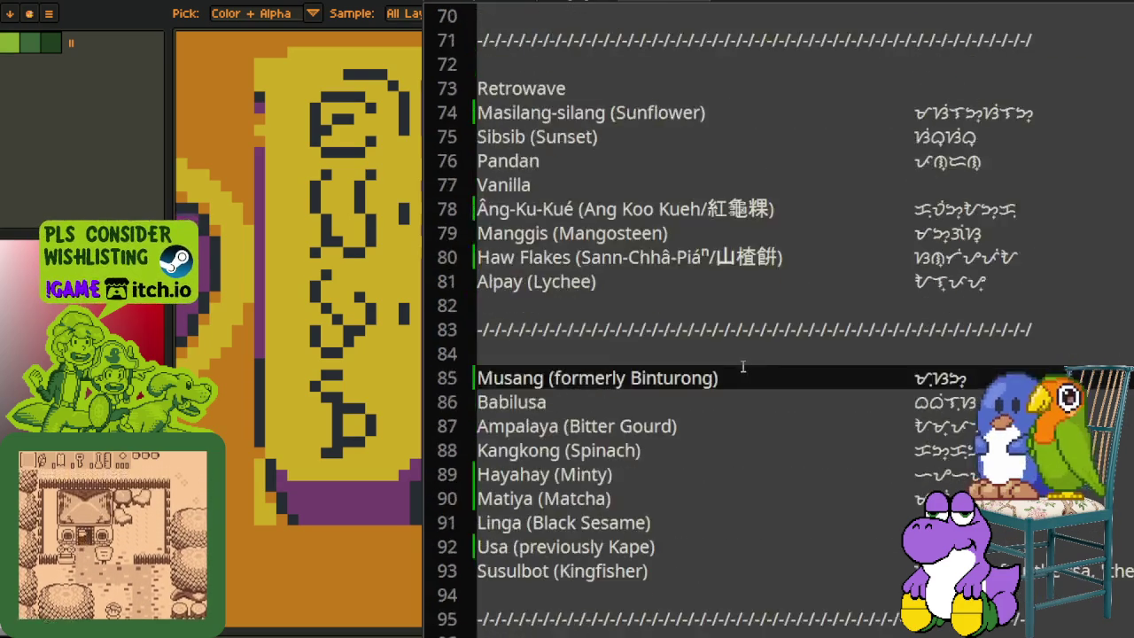
pyautogui.scroll(2, 726, 350)
pyautogui.scroll(2, 735, 351)
pyautogui.scroll(1, 722, 344)
pyautogui.scroll(2, 691, 334)
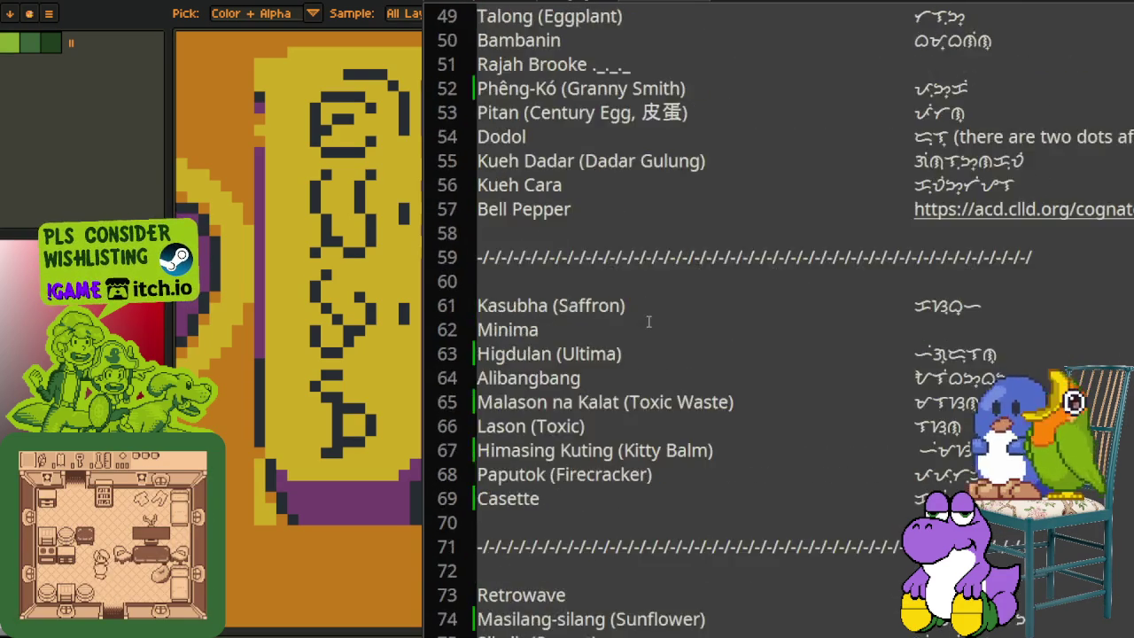
pyautogui.scroll(2, 660, 324)
pyautogui.moveTo(686, 233); pyautogui.dragTo(475, 233)
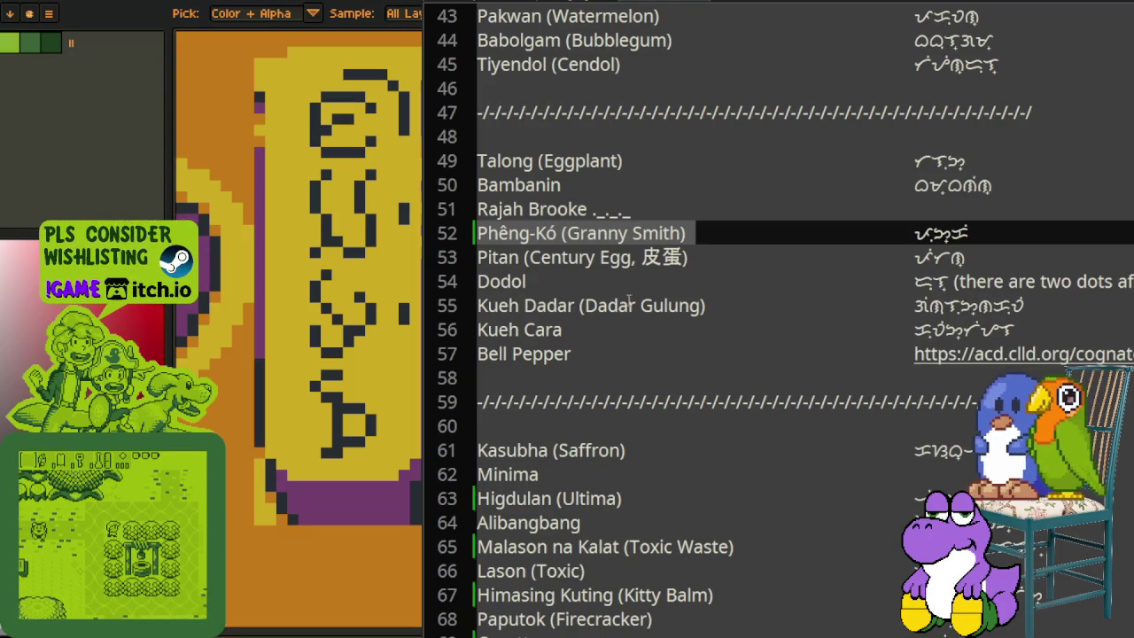
# Step: Insert '蘋果, formerly ' before Granny Smith on line 52 and realign the script text
pyautogui.click(568, 233)
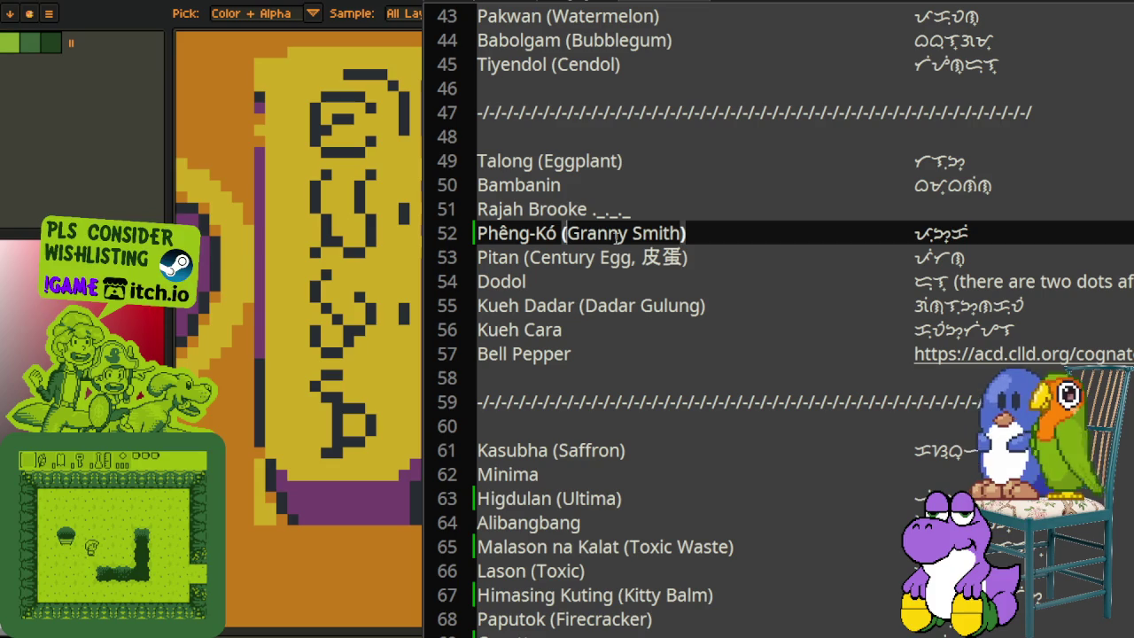
pyautogui.write('蘋果')
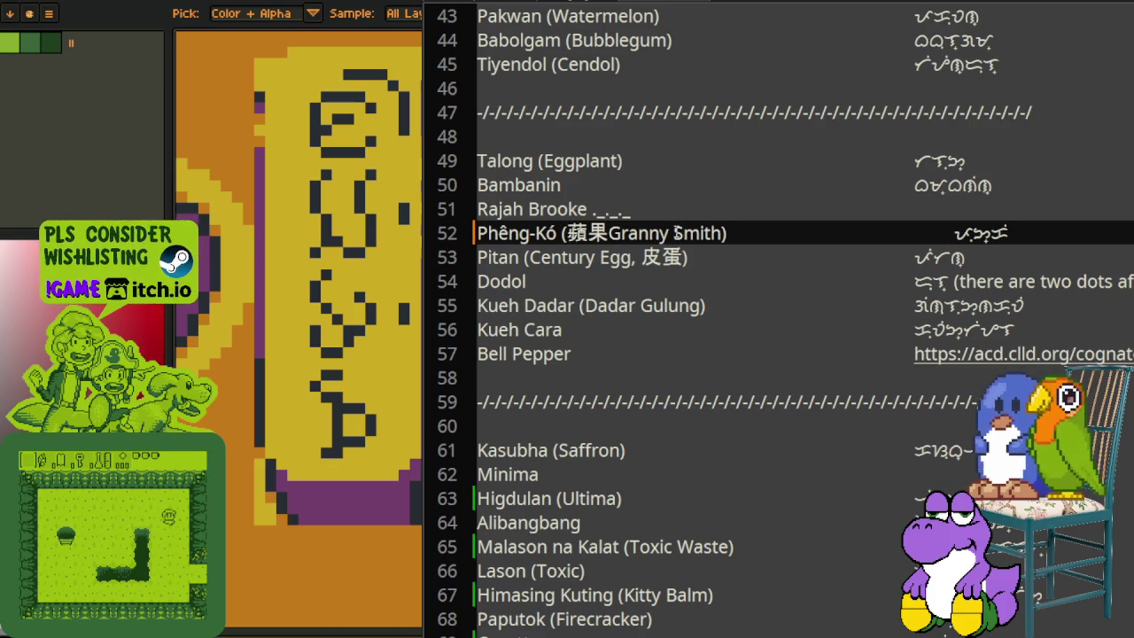
pyautogui.write(', formelr')
pyautogui.press('BackSpace')
pyautogui.press('BackSpace')
pyautogui.write('rly')
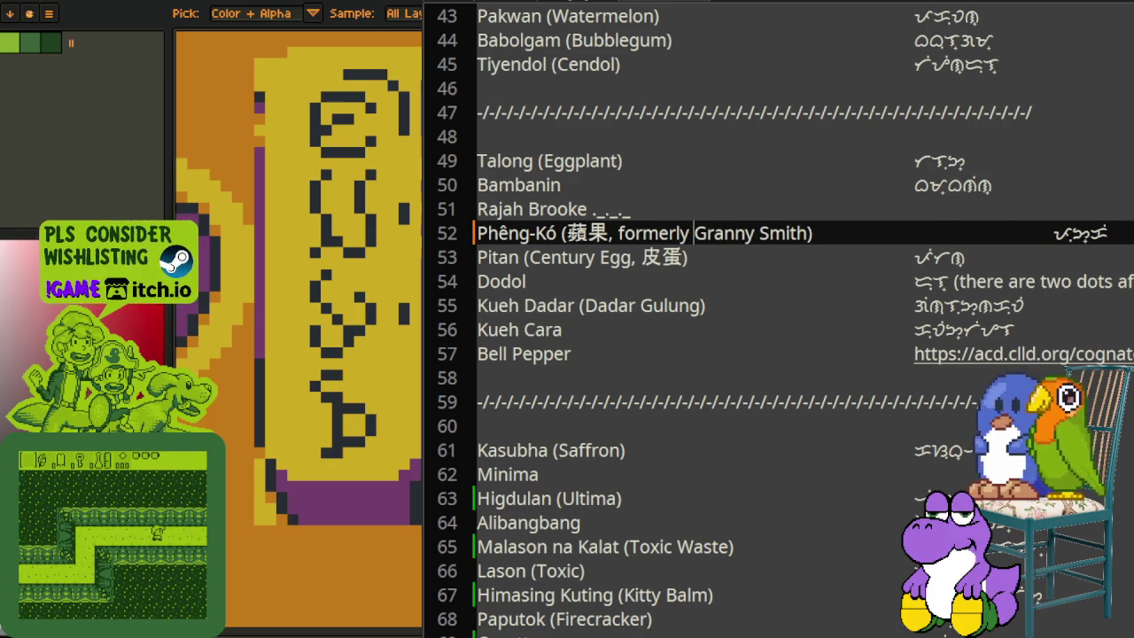
pyautogui.moveTo(1052, 232); pyautogui.dragTo(914, 232)
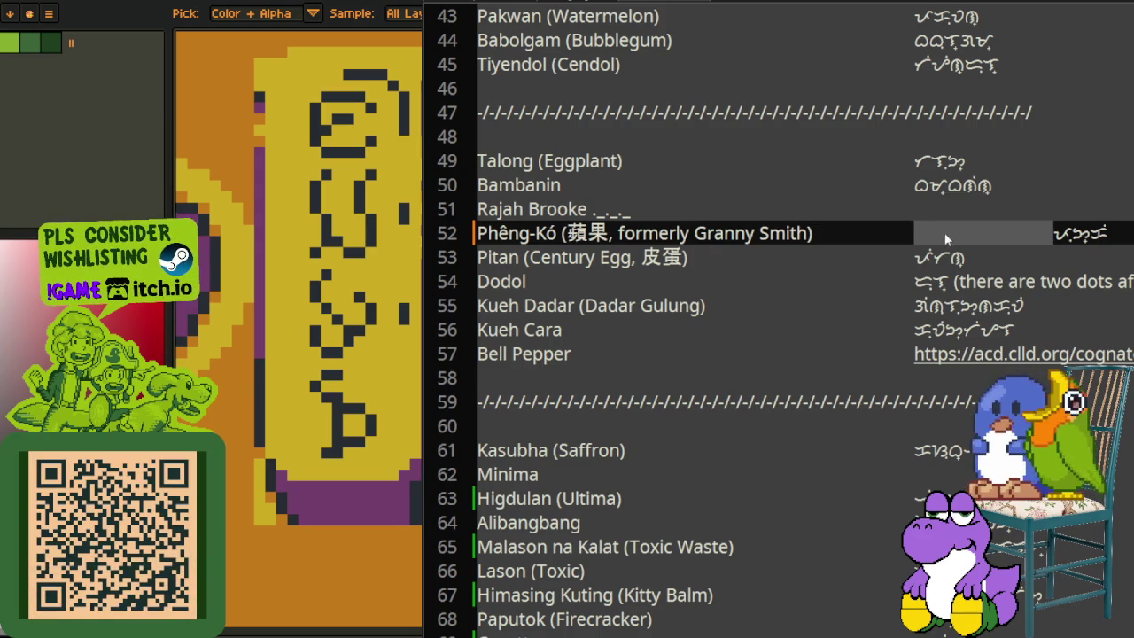
pyautogui.press('BackSpace')
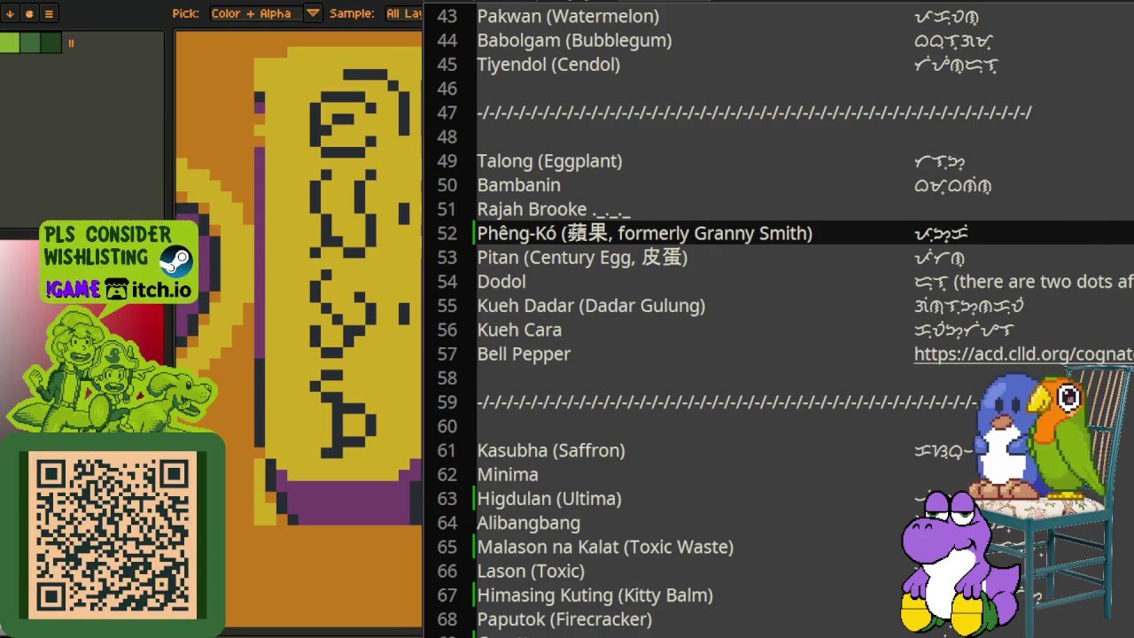
# Step: Swap the accented o in Phêng-Kó for ỏ and select the name
pyautogui.press('BackSpace')
pyautogui.write('ỏ')
pyautogui.hotkey('ctrl', 'shift', 'Right')
pyautogui.hotkey('ctrl', 'shift', 'Right')
pyautogui.hotkey('ctrl', 'shift', 'Right')
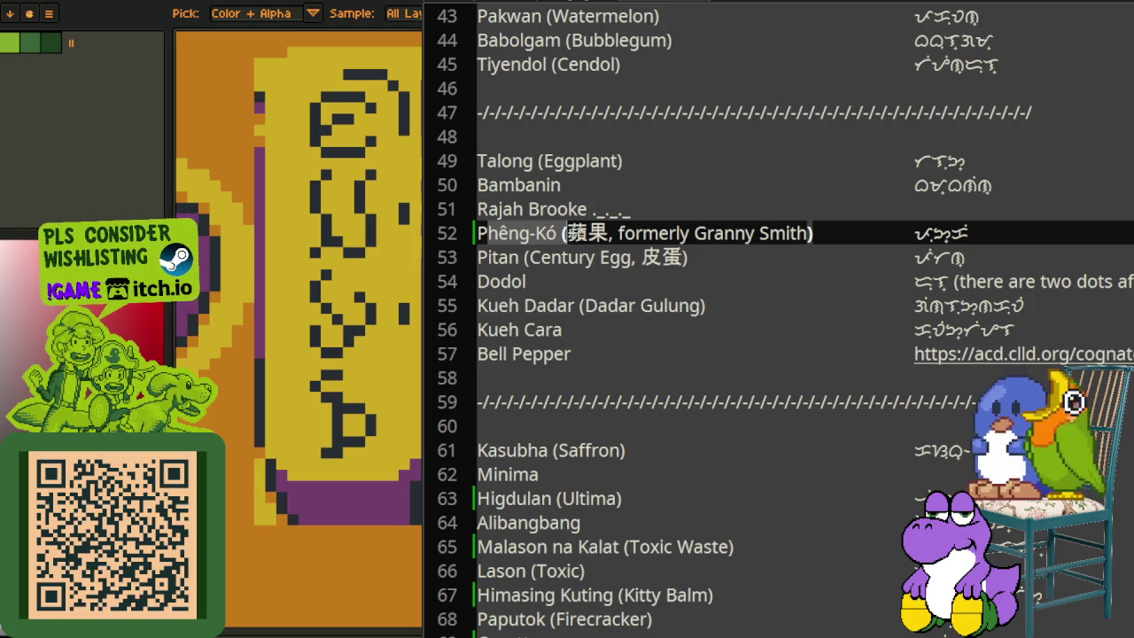
pyautogui.click(637, 305)
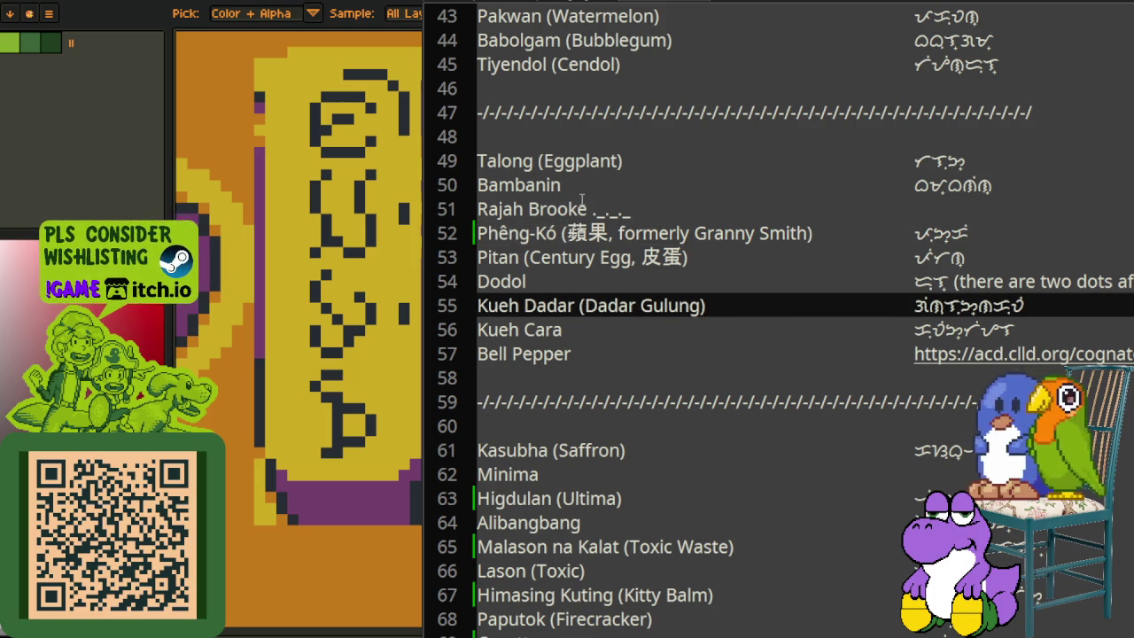
pyautogui.moveTo(582, 200); pyautogui.dragTo(478, 209)
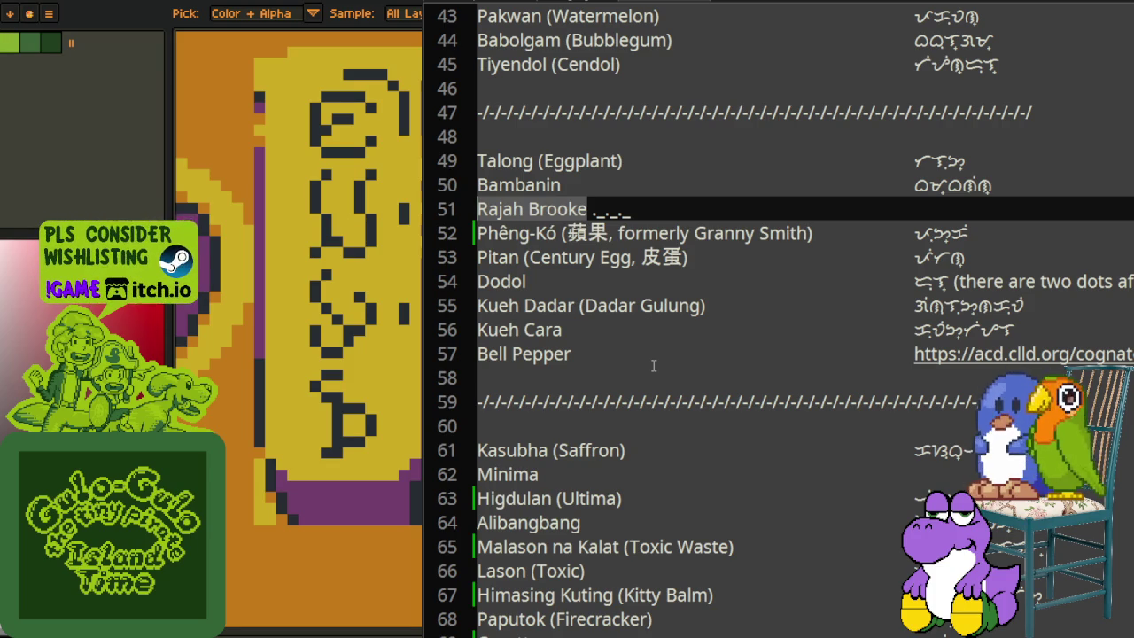
pyautogui.click(719, 500)
pyautogui.scroll(-3, 753, 460)
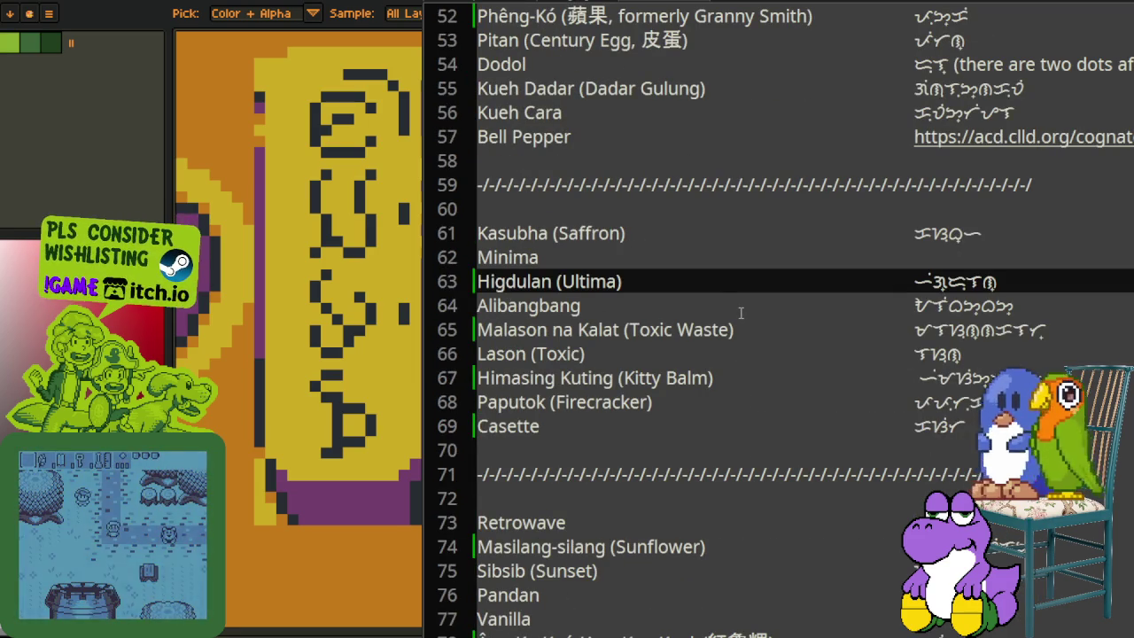
pyautogui.scroll(-3, 744, 314)
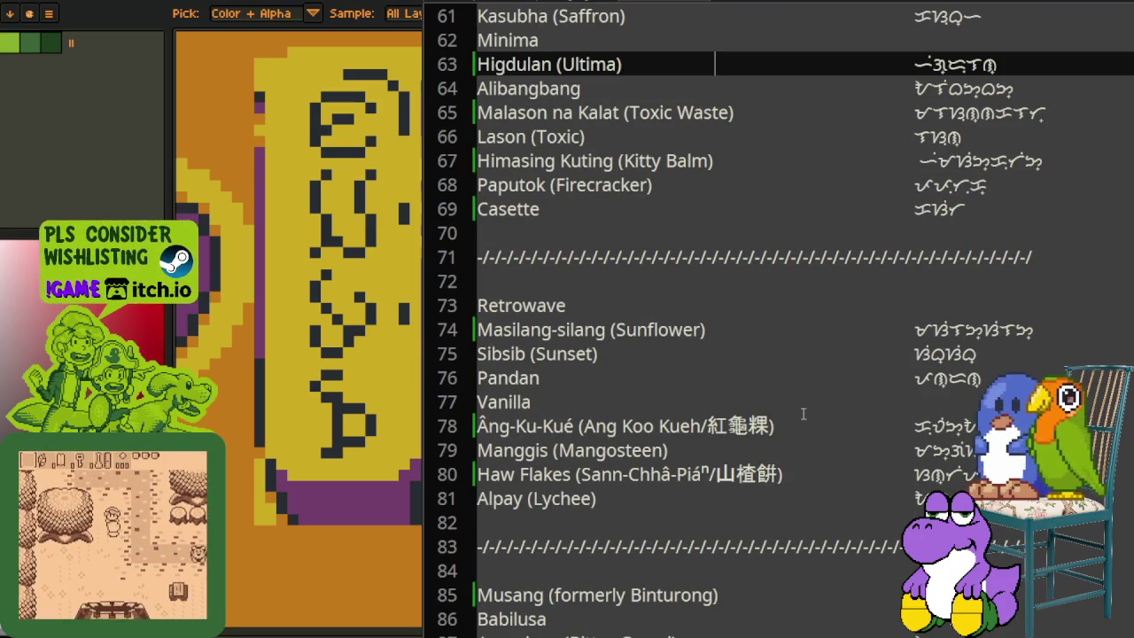
pyautogui.scroll(-1, 806, 415)
pyautogui.scroll(-2, 804, 412)
pyautogui.scroll(-3, 802, 409)
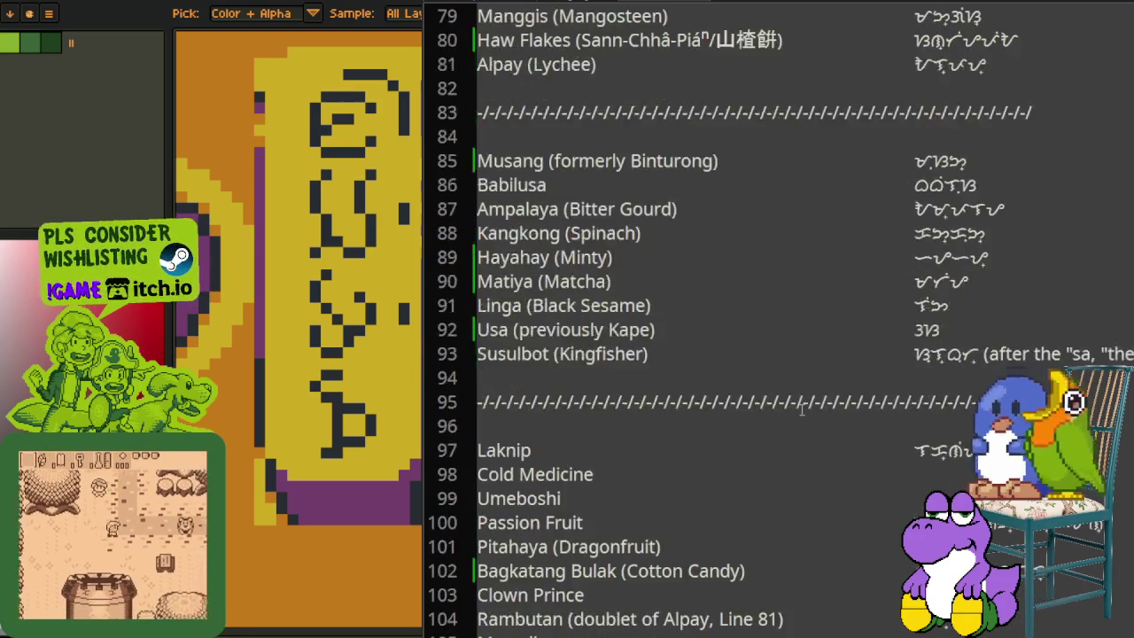
pyautogui.scroll(-1, 801, 410)
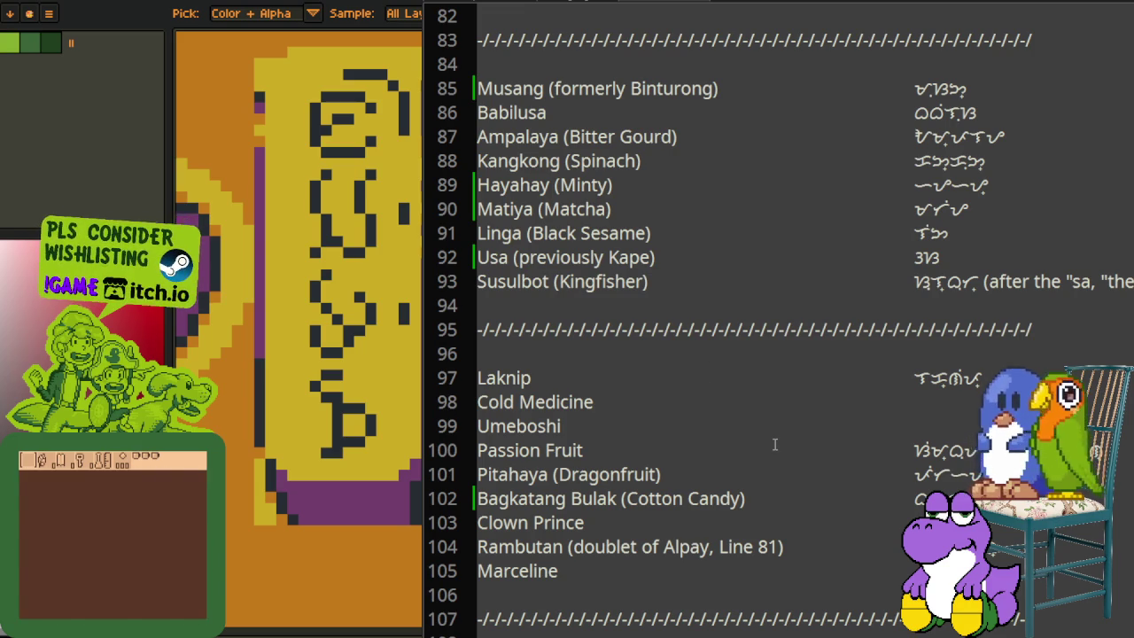
pyautogui.scroll(-3, 738, 525)
pyautogui.scroll(-2, 743, 523)
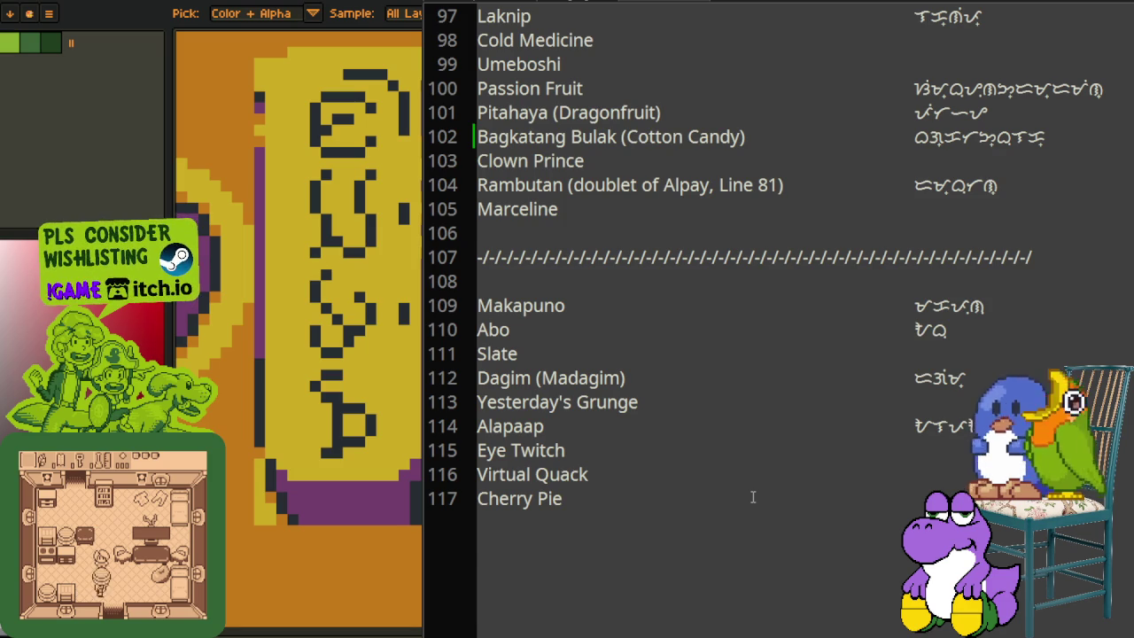
pyautogui.scroll(4, 755, 496)
pyautogui.scroll(3, 762, 496)
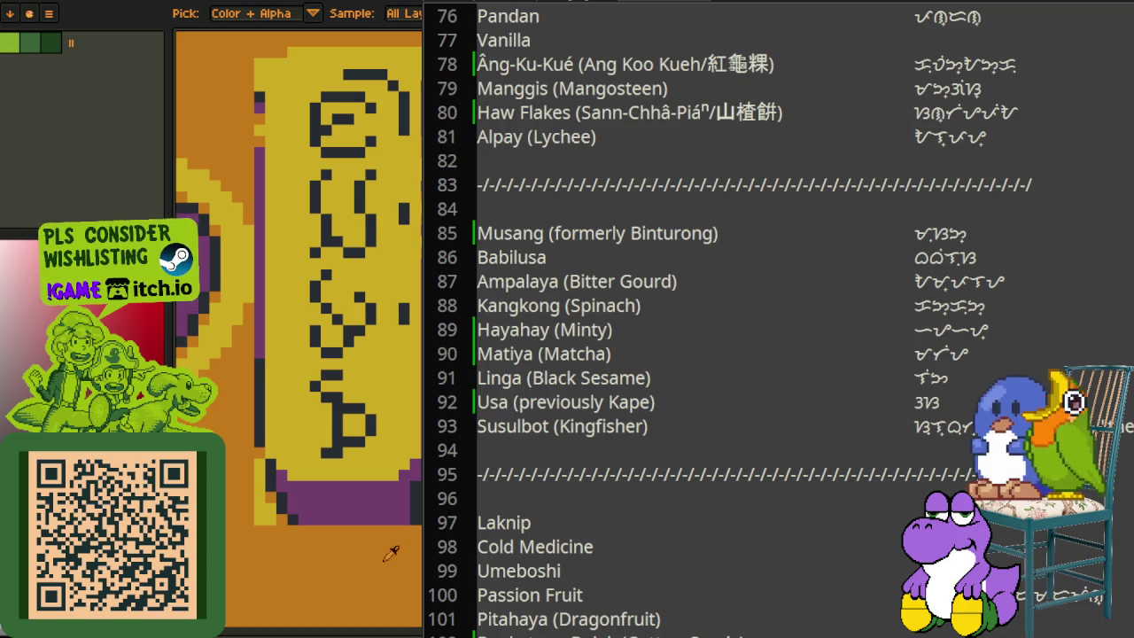
pyautogui.scroll(-1, 795, 462)
pyautogui.click(765, 494)
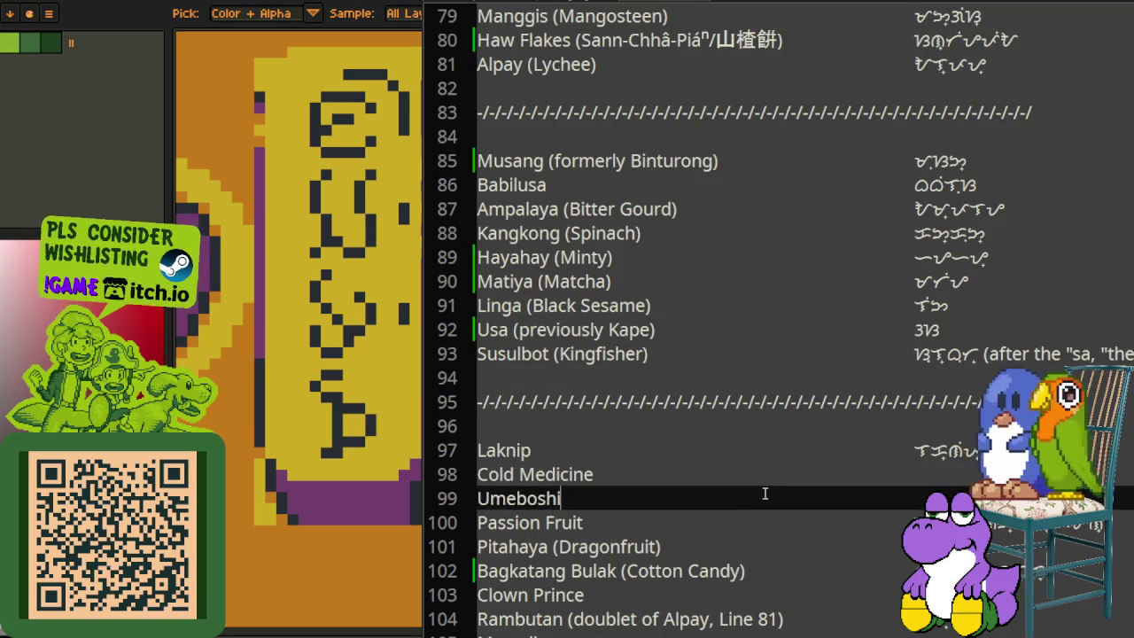
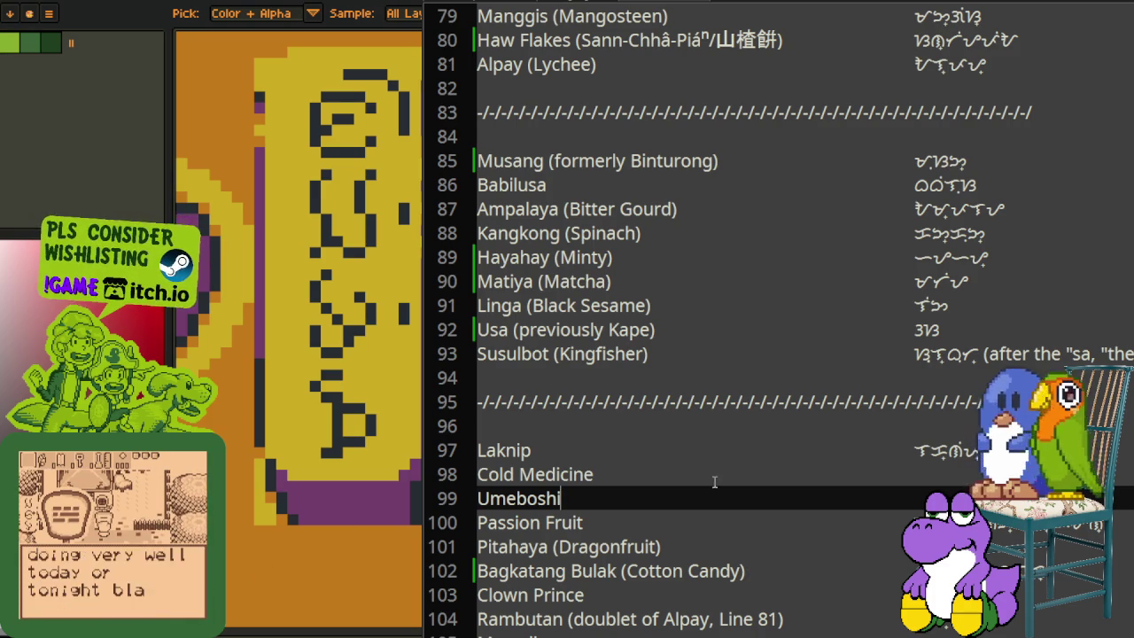
# Step: Rename the Umeboshi entry on line 99 to 'Pickled Plum (Umeboshi)'
pyautogui.scroll(-1, 886, 425)
pyautogui.scroll(-1, 886, 425)
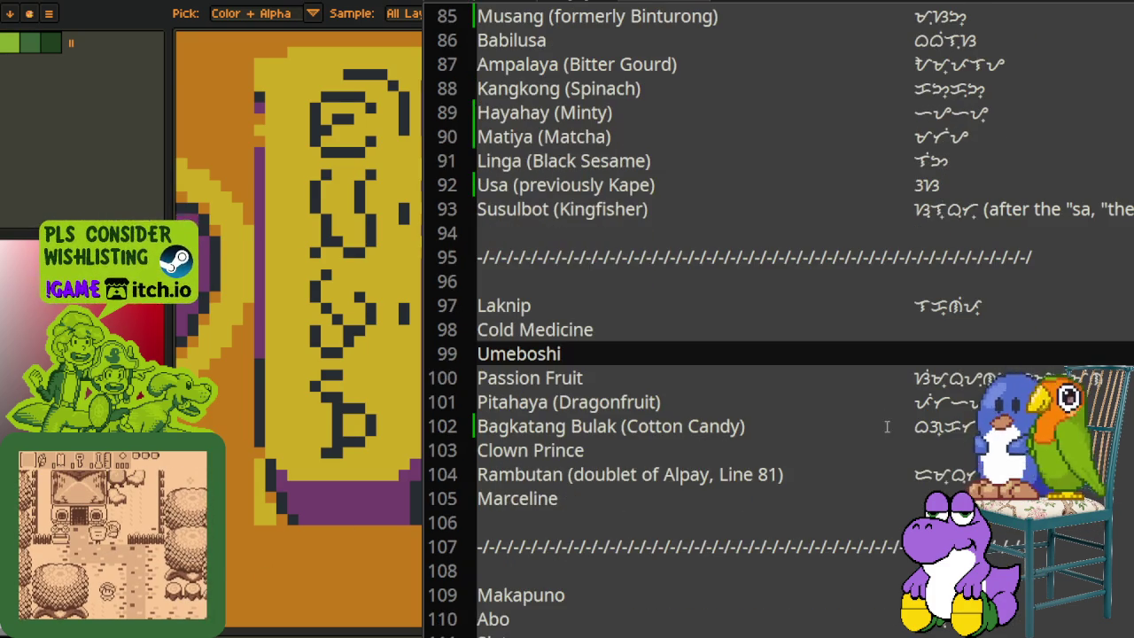
pyautogui.scroll(-1, 891, 446)
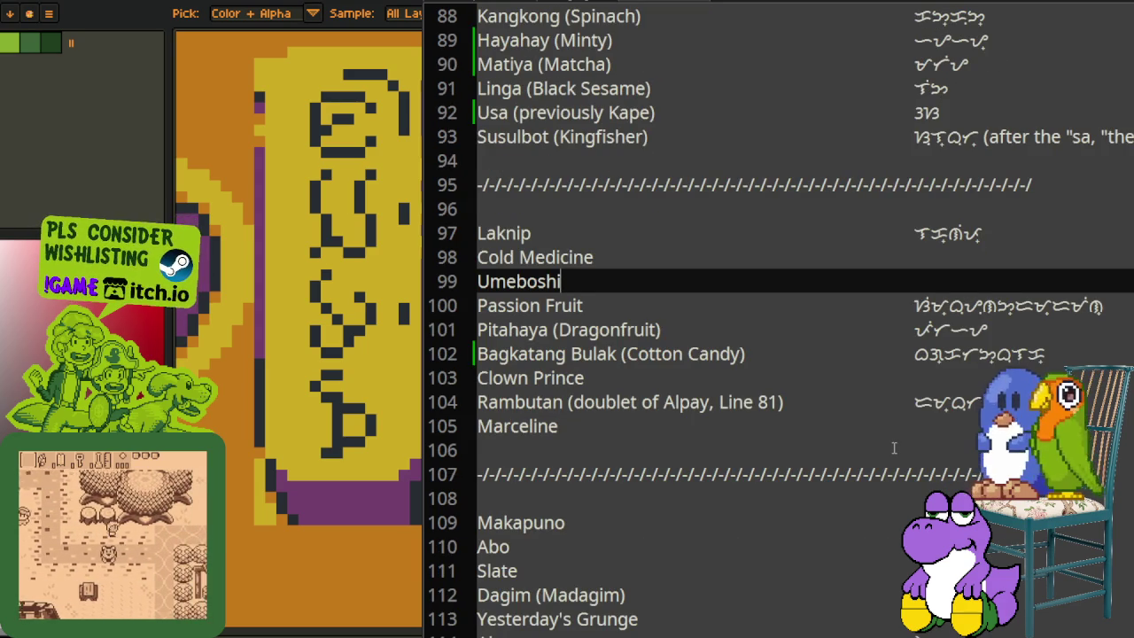
pyautogui.scroll(-1, 893, 448)
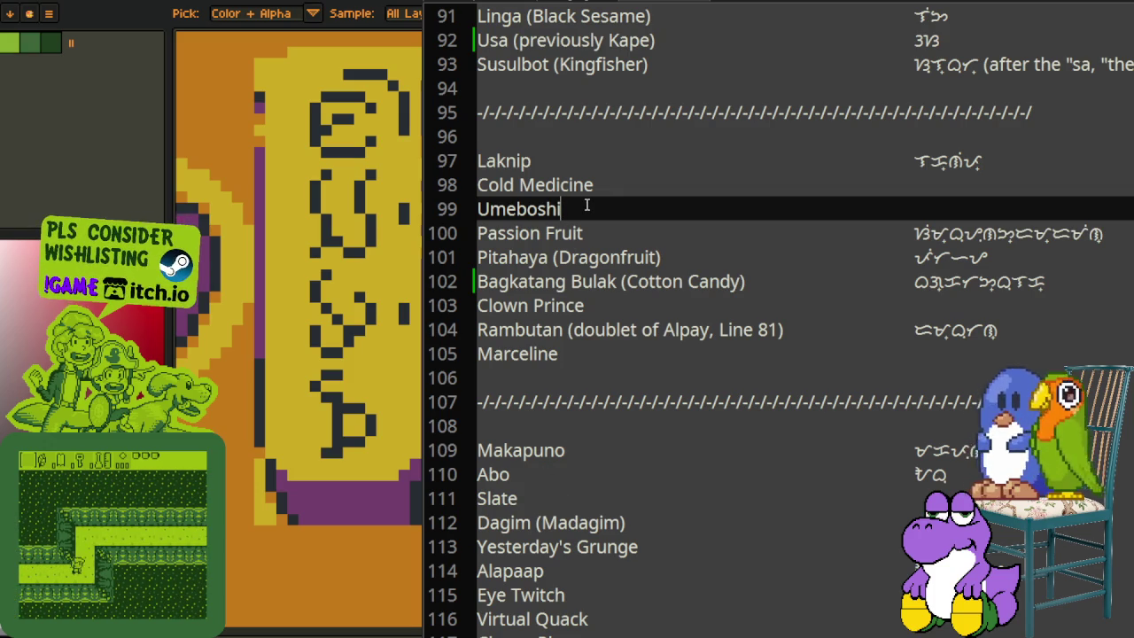
pyautogui.moveTo(586, 205); pyautogui.dragTo(502, 212)
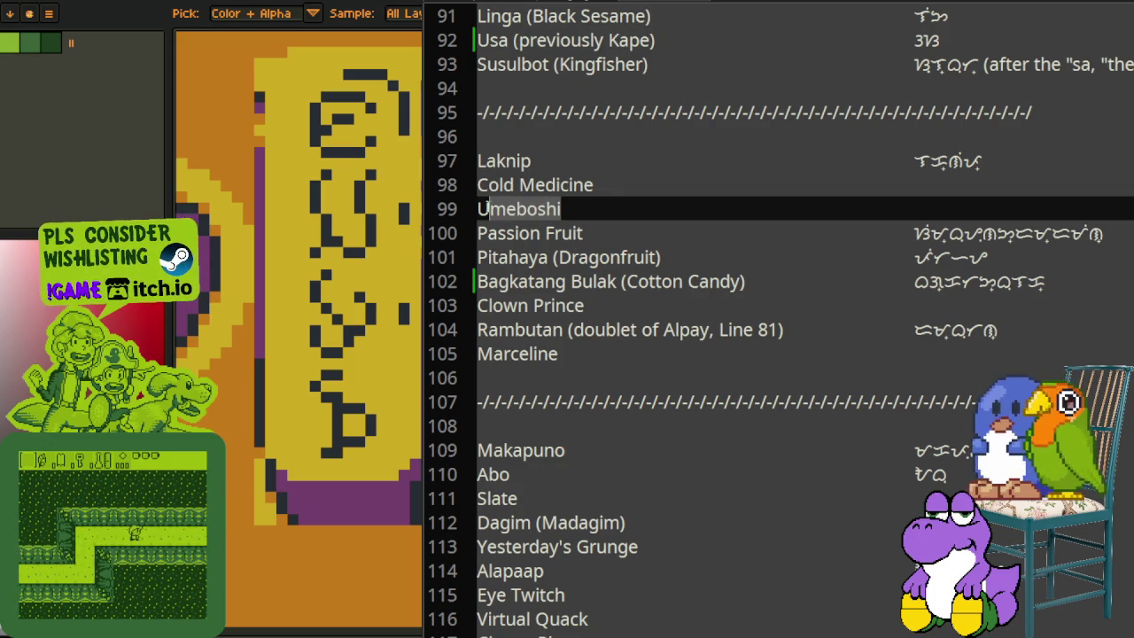
pyautogui.click(479, 209)
pyautogui.write('Pickle')
pyautogui.press('BackSpace')
pyautogui.write('led Plum ')
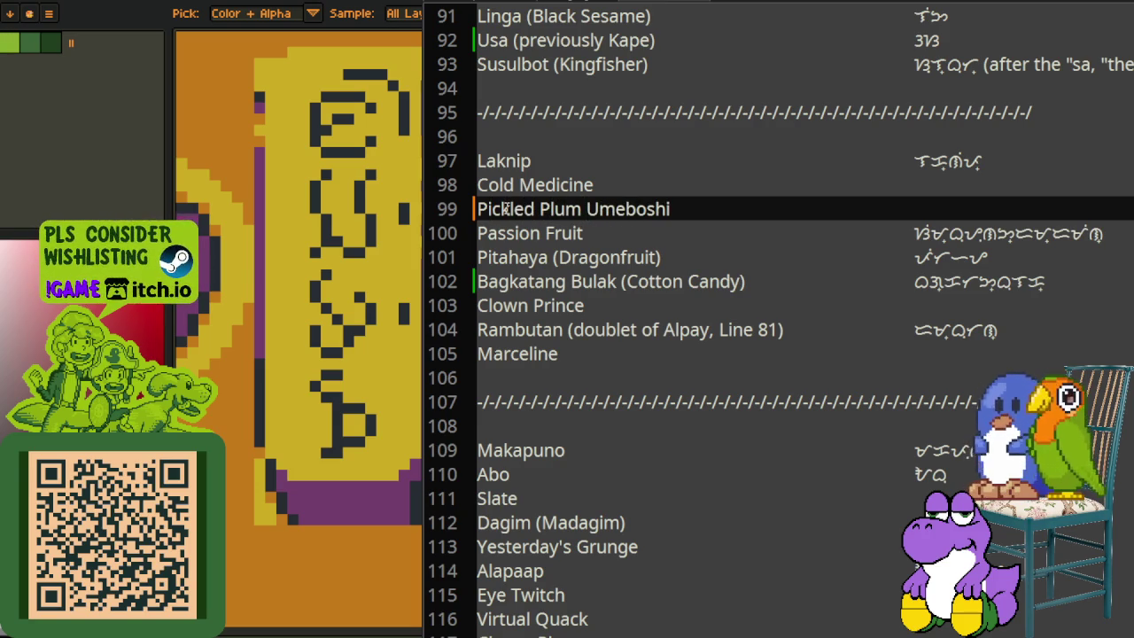
pyautogui.write('(')
pyautogui.click(675, 209)
pyautogui.write(')')
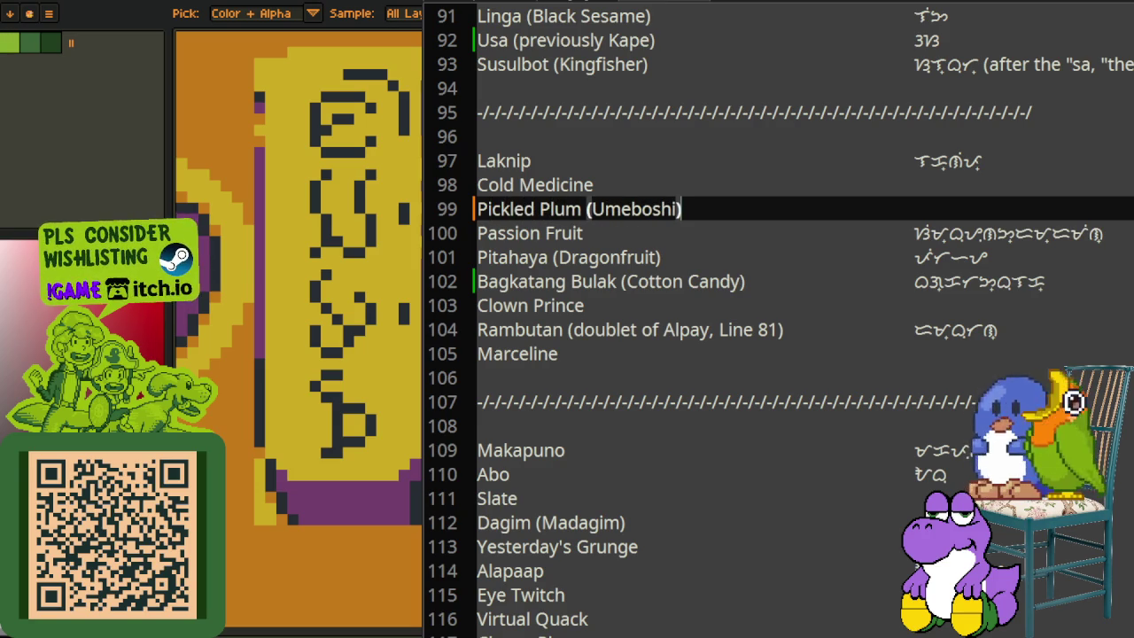
# Step: Put the caret on the Slate line and return to Aseprite
pyautogui.scroll(-2, 561, 442)
pyautogui.click(482, 354)
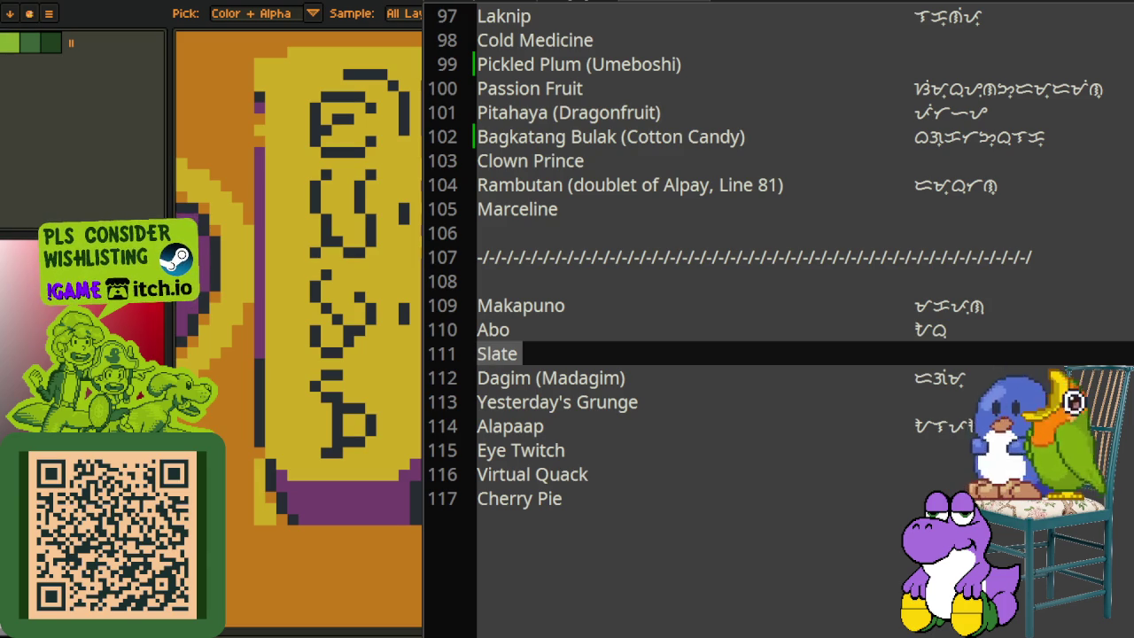
pyautogui.hotkey('alt', 'Tab')
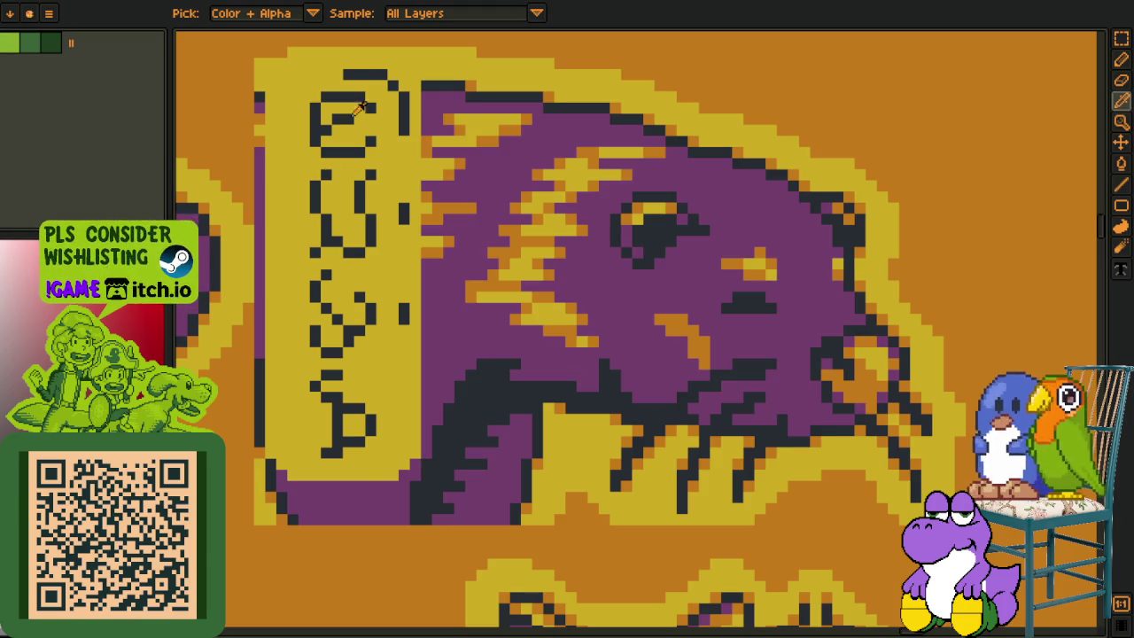
# Step: Switch to the palette-variant tile sheet and zoom and pan onto the 'slate' tile
pyautogui.hotkey('ctrl', 'Tab')
pyautogui.scroll(-2, 421, 283)
pyautogui.scroll(-2, 414, 349)
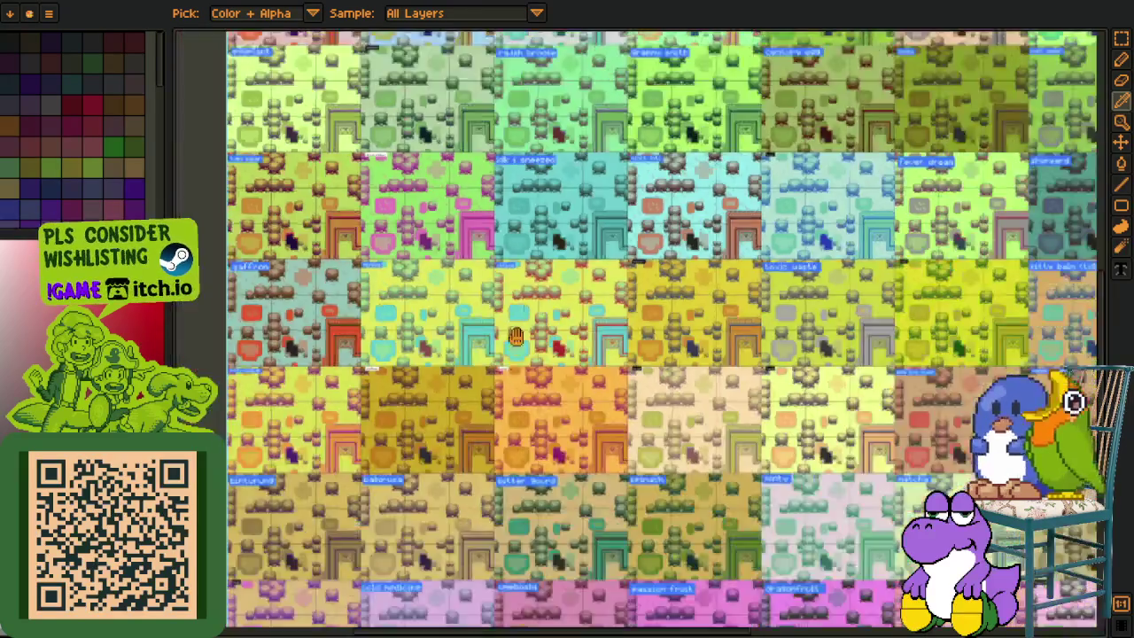
pyautogui.scroll(1, 592, 353)
pyautogui.scroll(2, 591, 352)
pyautogui.scroll(1, 428, 230)
pyautogui.scroll(1, 389, 200)
pyautogui.moveTo(390, 208)
pyautogui.mouseDown()
pyautogui.moveTo(428, 227)
pyautogui.moveTo(417, 248)
pyautogui.mouseUp()
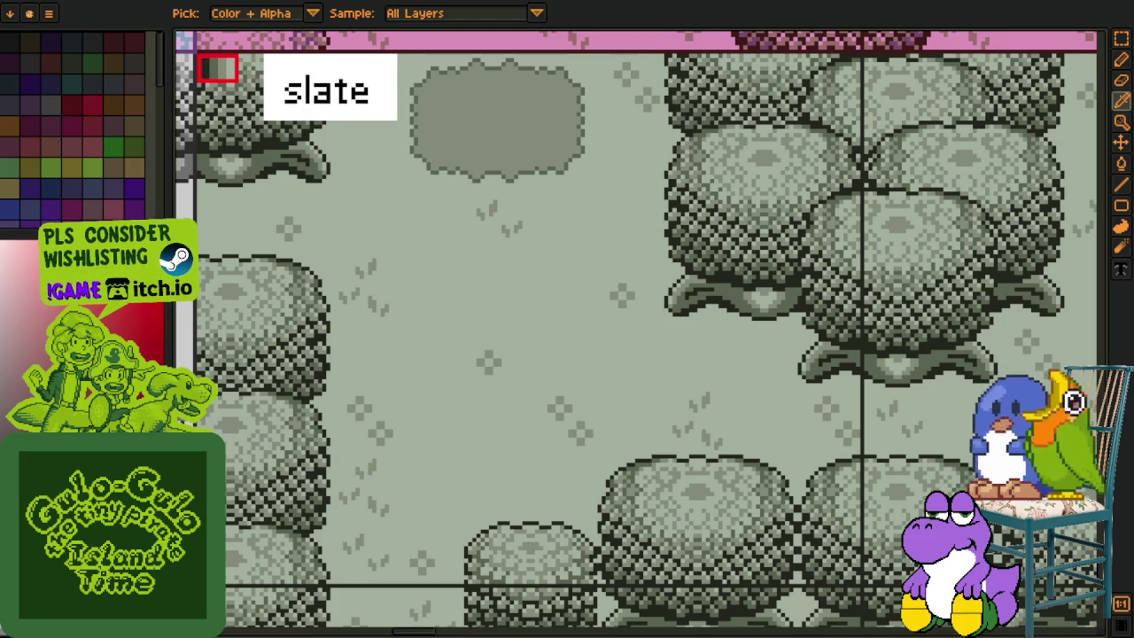
# Step: Bring the palette-name list back beside the canvas, showing entries 97–117
pyautogui.hotkey('alt', 'Tab')
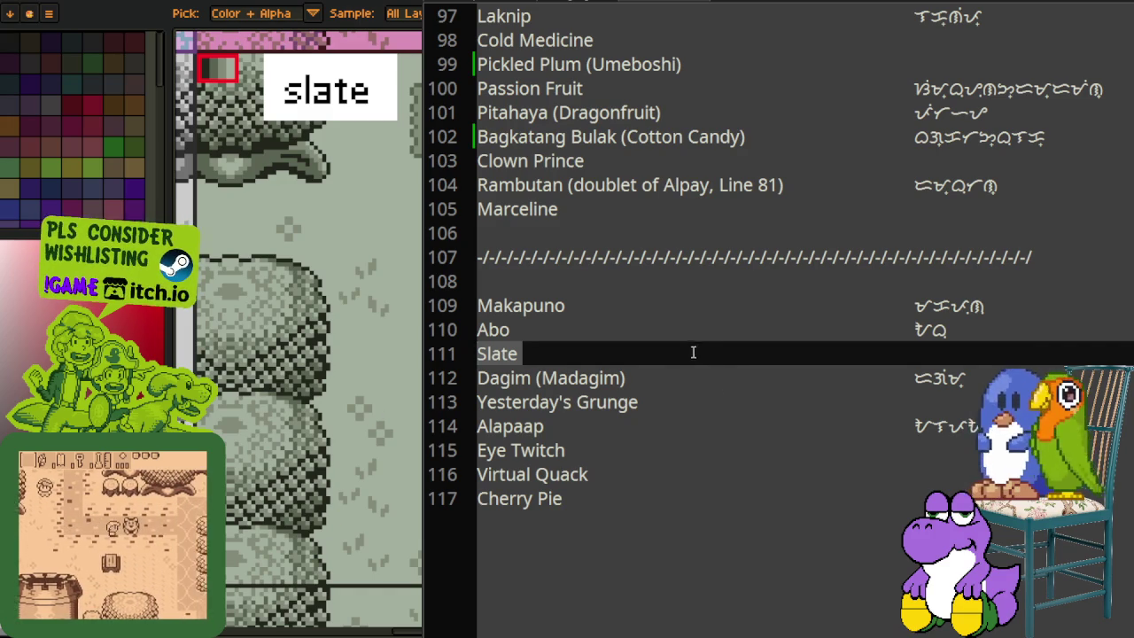
# Step: Turn the Slate entry on line 111 into '(formerly Slate)'
pyautogui.write('formerly')
pyautogui.press('End')
pyautogui.write(')')
pyautogui.press('Home')
pyautogui.write('(')
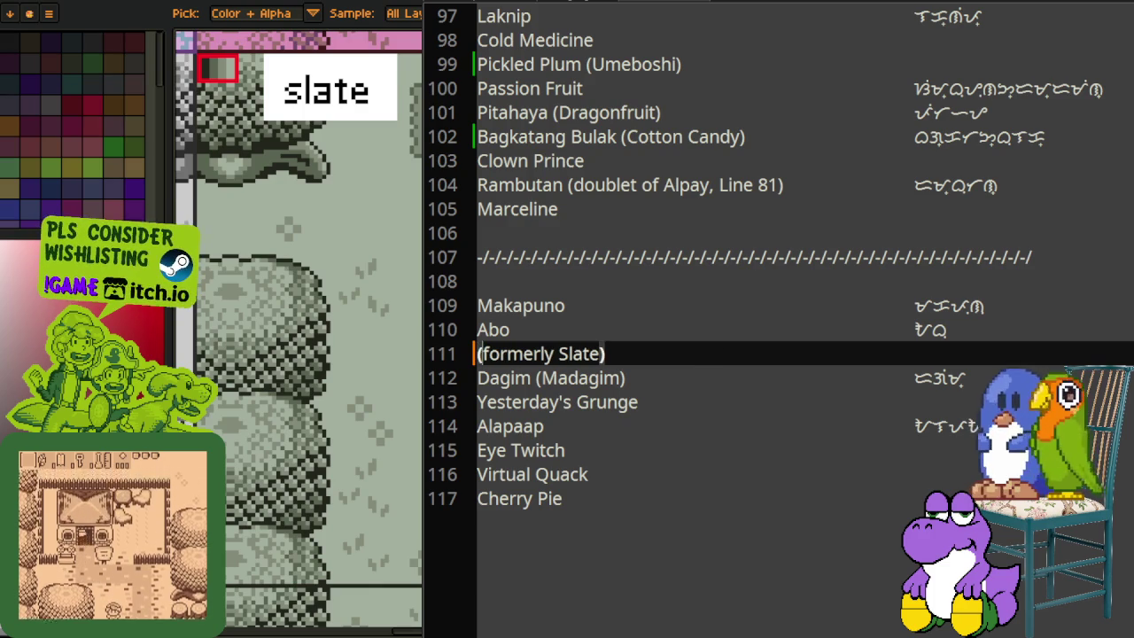
# Step: Prefix 'Tingga' and place the Baybayin spelling after 'Tingga (formerly Slate)'
pyautogui.press('Home')
pyautogui.hotkey('ctrl', 'v')
pyautogui.hotkey('shift', 'Home')
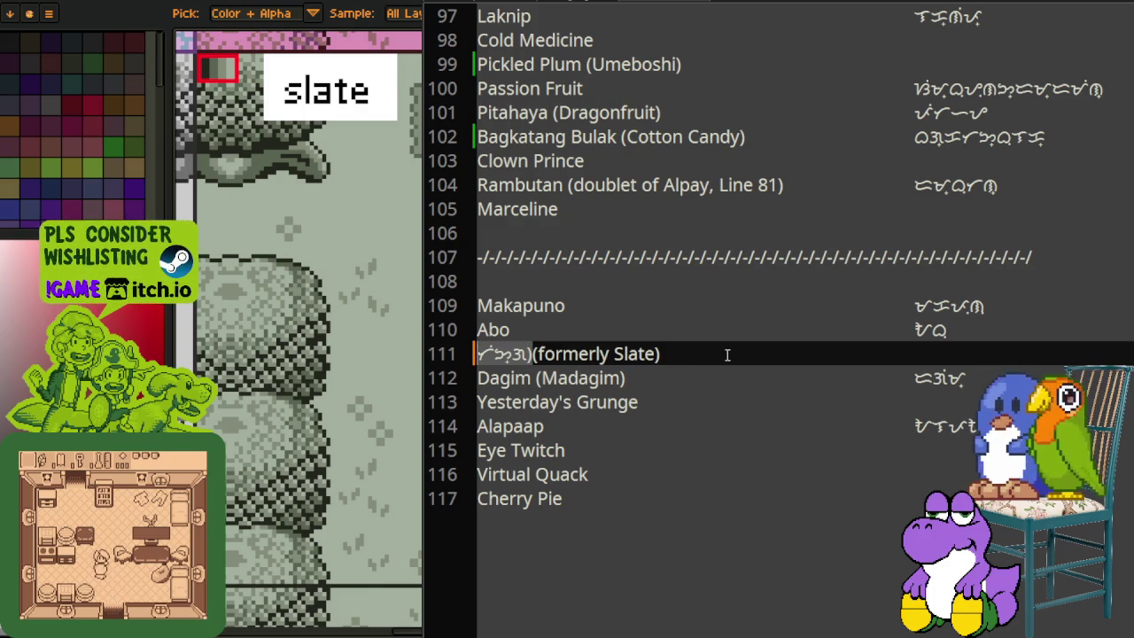
pyautogui.write('Tingga')
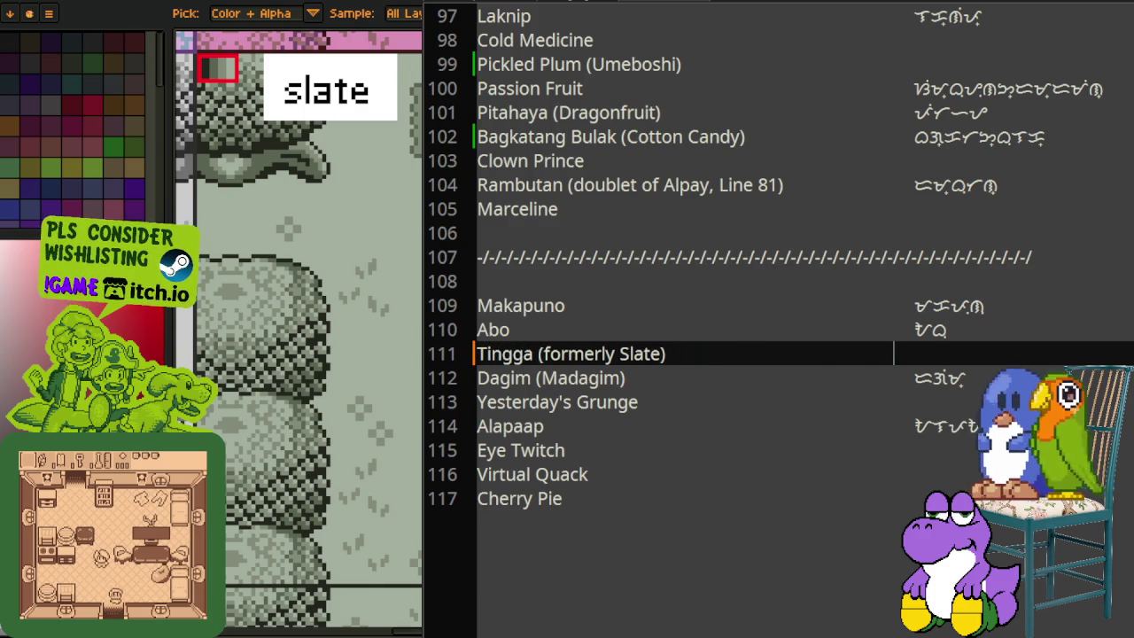
pyautogui.hotkey('ctrl', 'v')
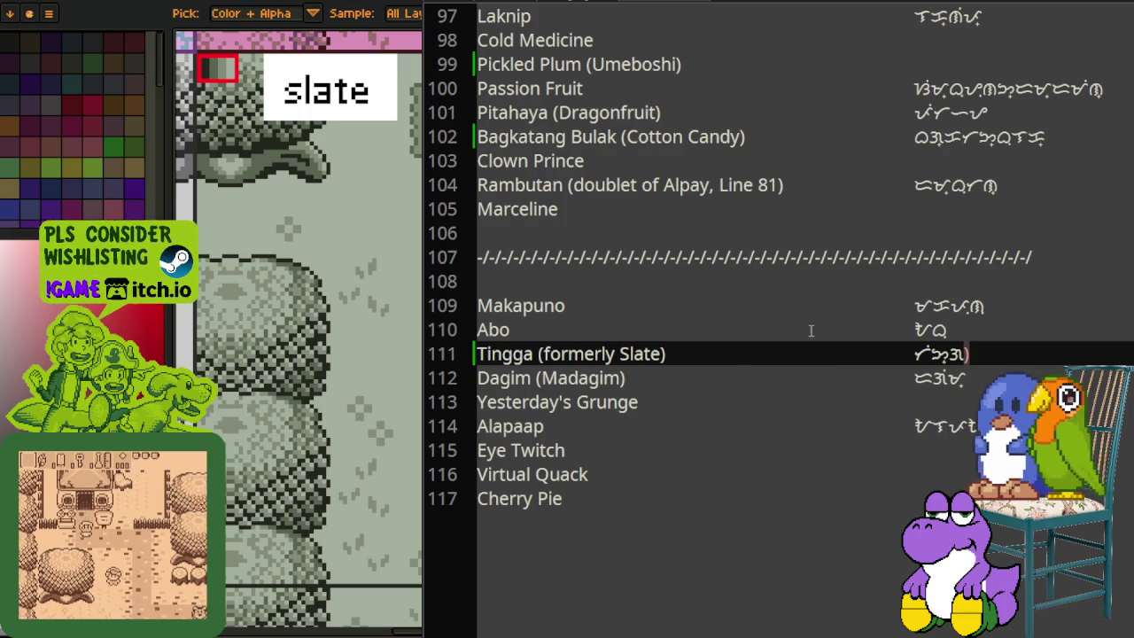
pyautogui.press('BackSpace')
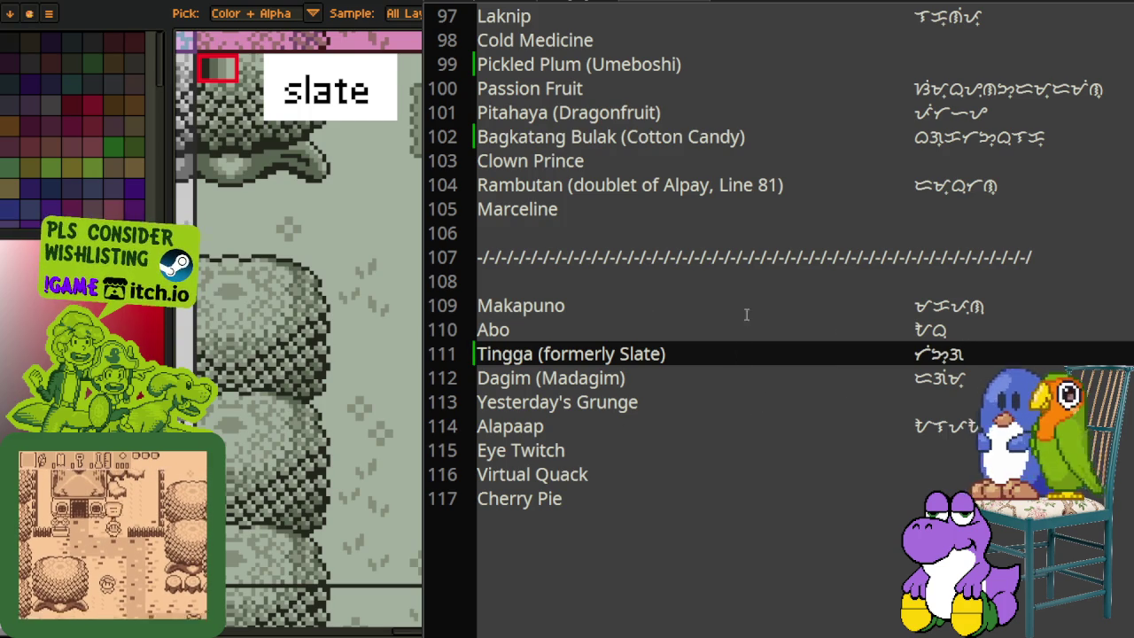
pyautogui.scroll(3, 940, 226)
pyautogui.scroll(-3, 941, 229)
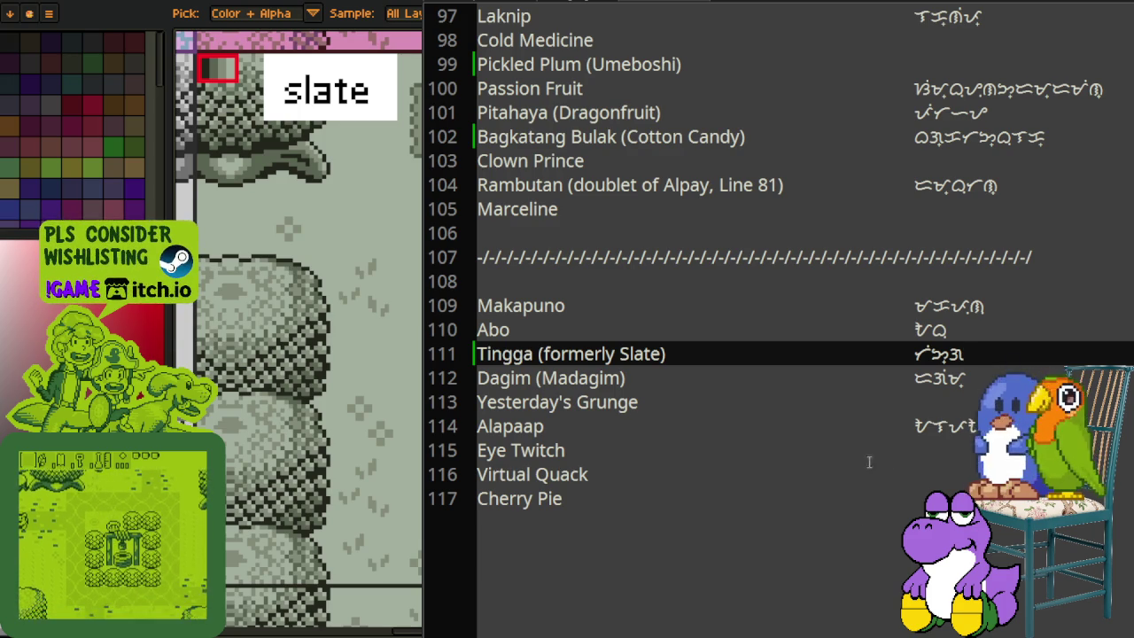
# Step: Look over the renamed Tingga entry, then hide the list to view the tile sheet
pyautogui.scroll(1, 864, 426)
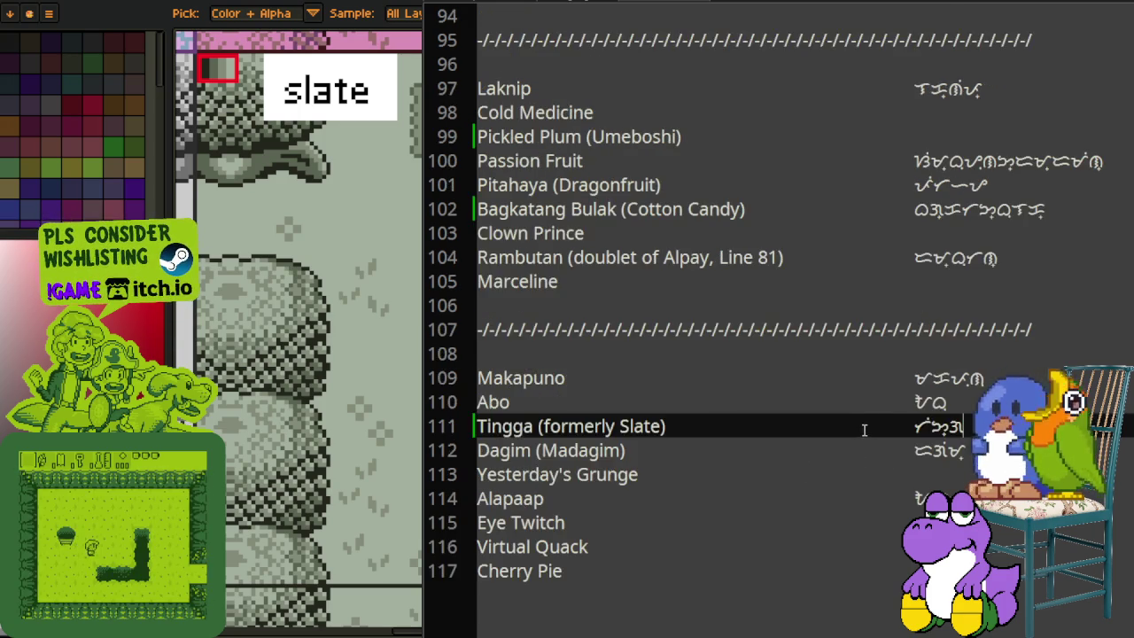
pyautogui.scroll(1, 862, 429)
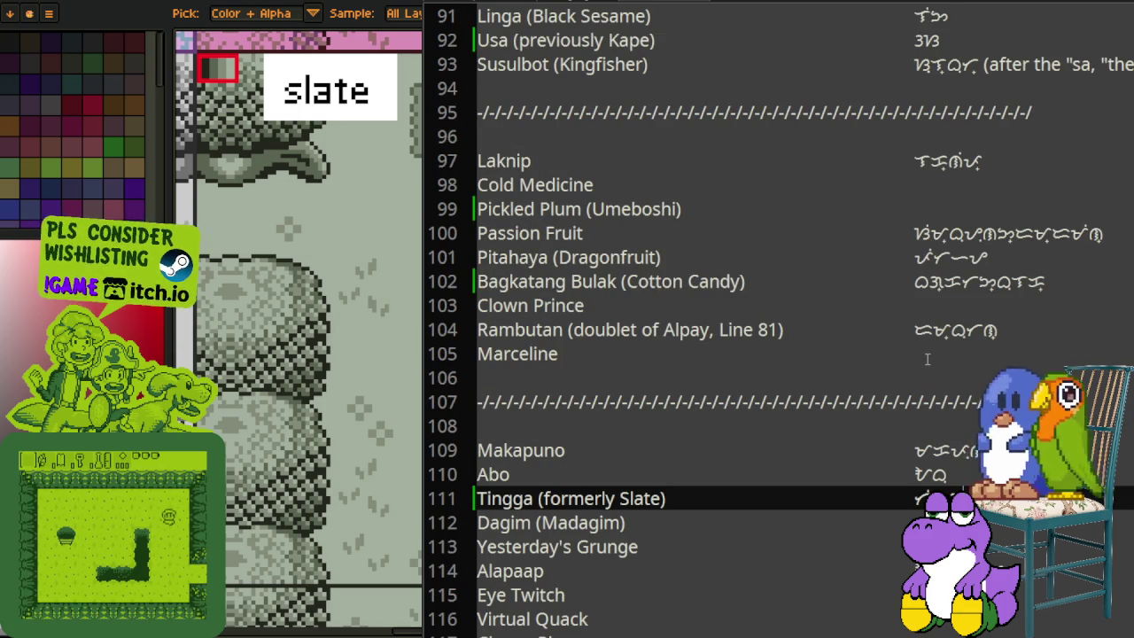
pyautogui.scroll(1, 927, 359)
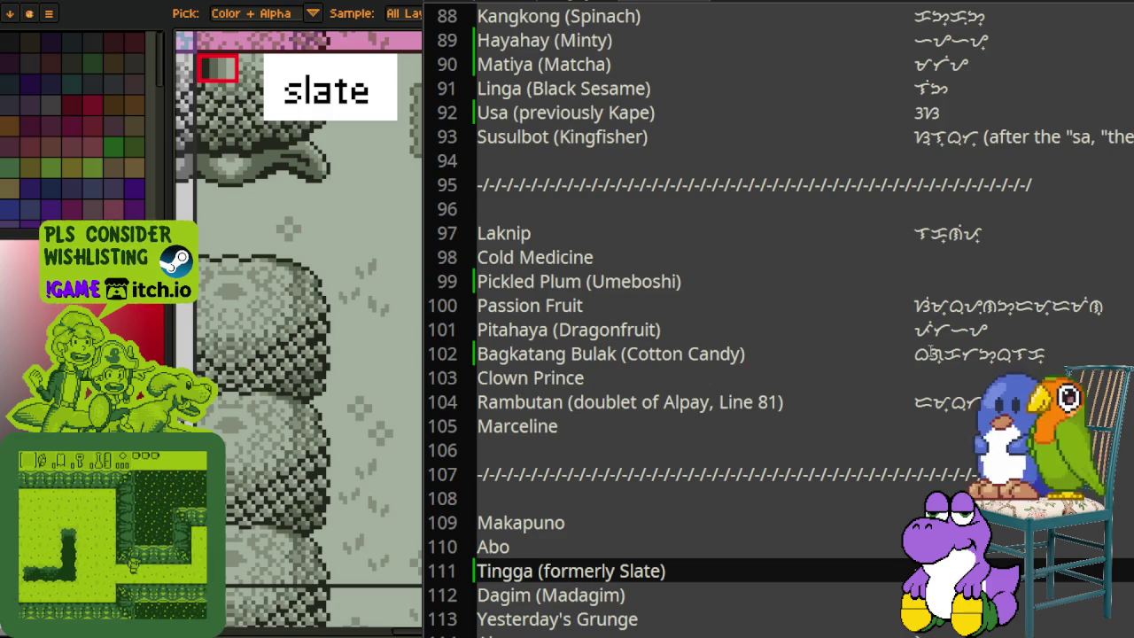
pyautogui.scroll(-1, 924, 387)
pyautogui.scroll(-2, 924, 387)
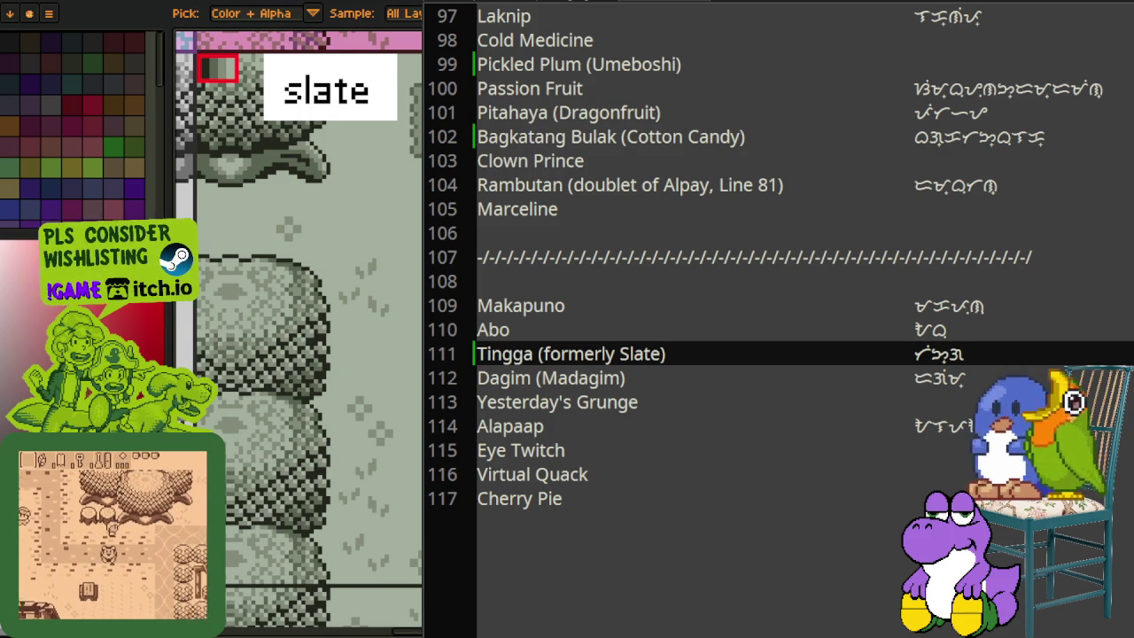
pyautogui.hotkey('alt', 'Tab')
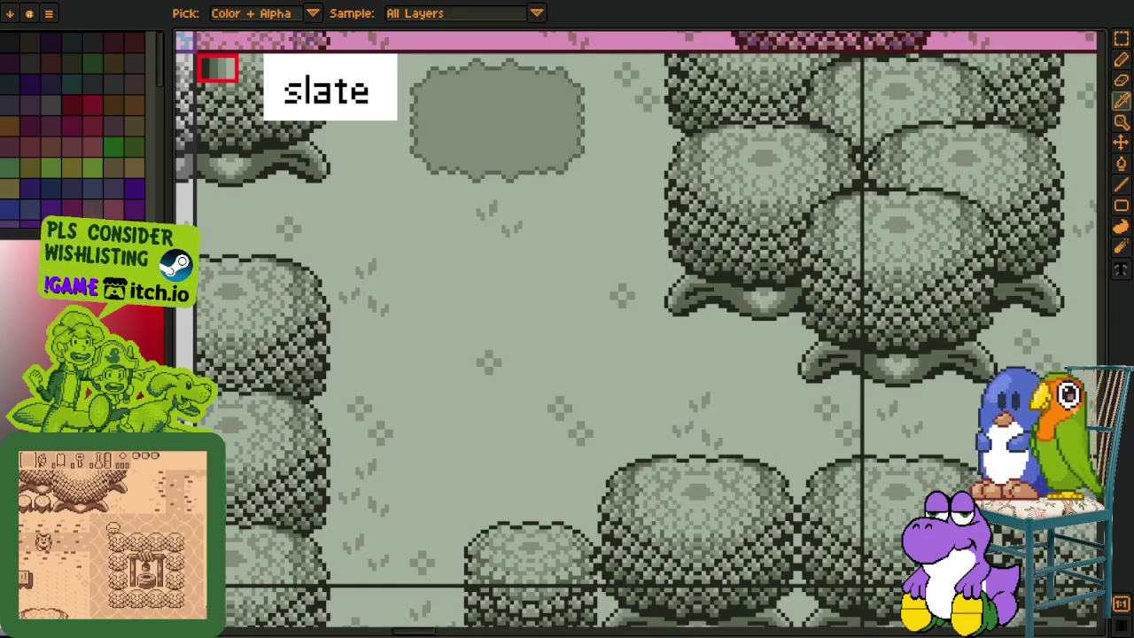
# Step: Zoom out across the variant maps, zoom into the 'eye twitch' map, and reopen the name list
pyautogui.scroll(-2, 653, 324)
pyautogui.scroll(-1, 653, 324)
pyautogui.hscroll(3, 653, 324)
pyautogui.hscroll(3, 653, 324)
pyautogui.hscroll(3, 585, 372)
pyautogui.scroll(1, 450, 205)
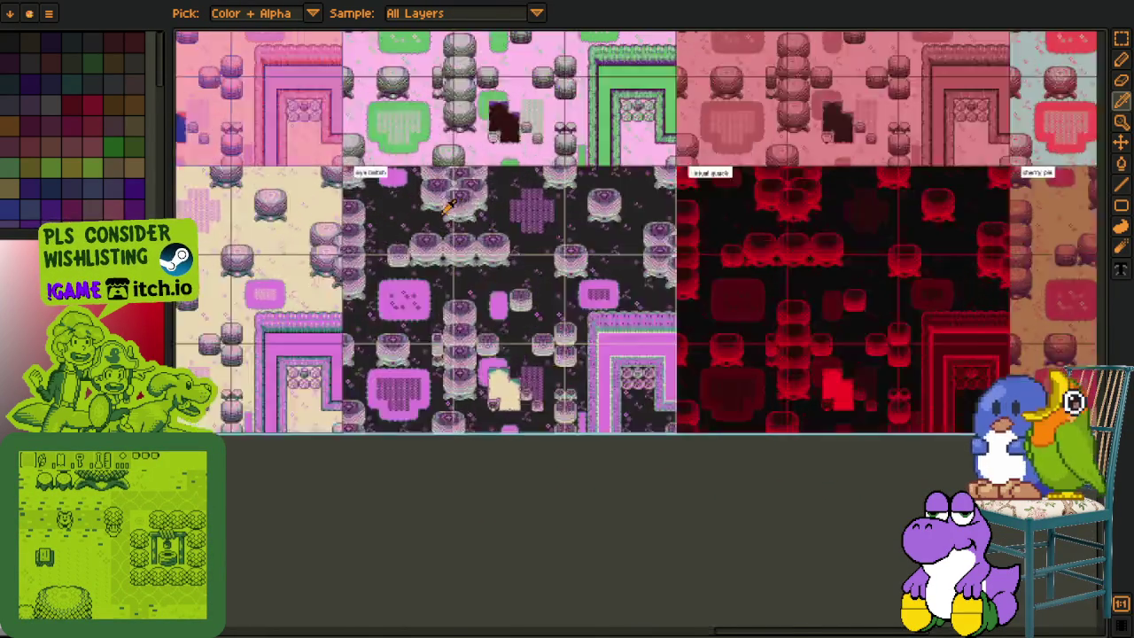
pyautogui.scroll(1, 450, 206)
pyautogui.scroll(1, 450, 205)
pyautogui.moveTo(447, 238); pyautogui.dragTo(446, 251)
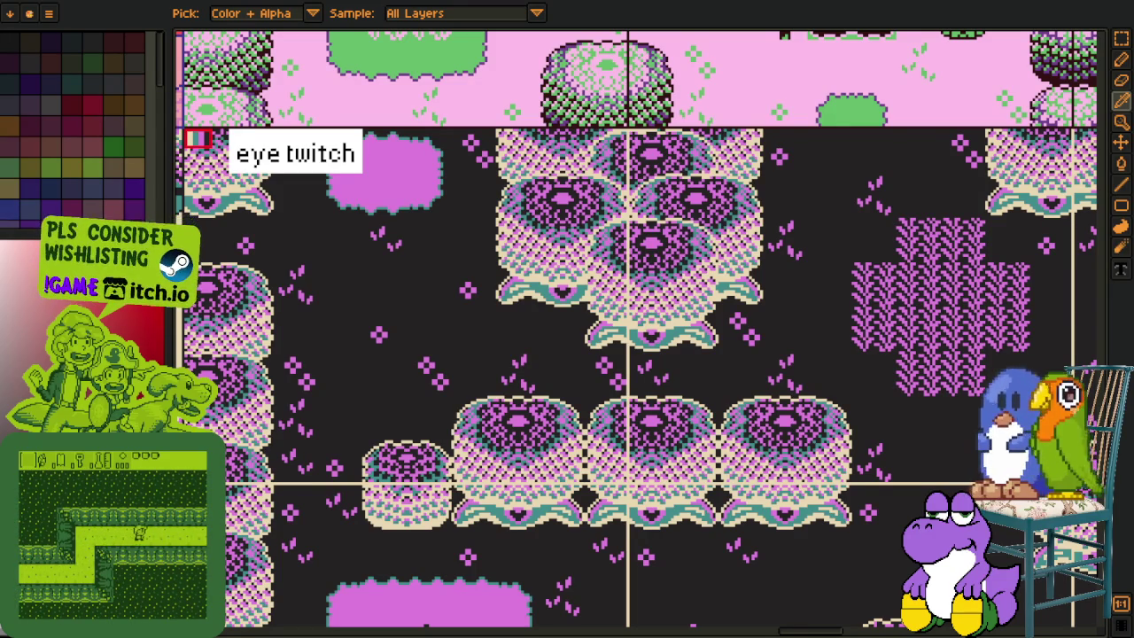
pyautogui.hotkey('alt', 'Tab')
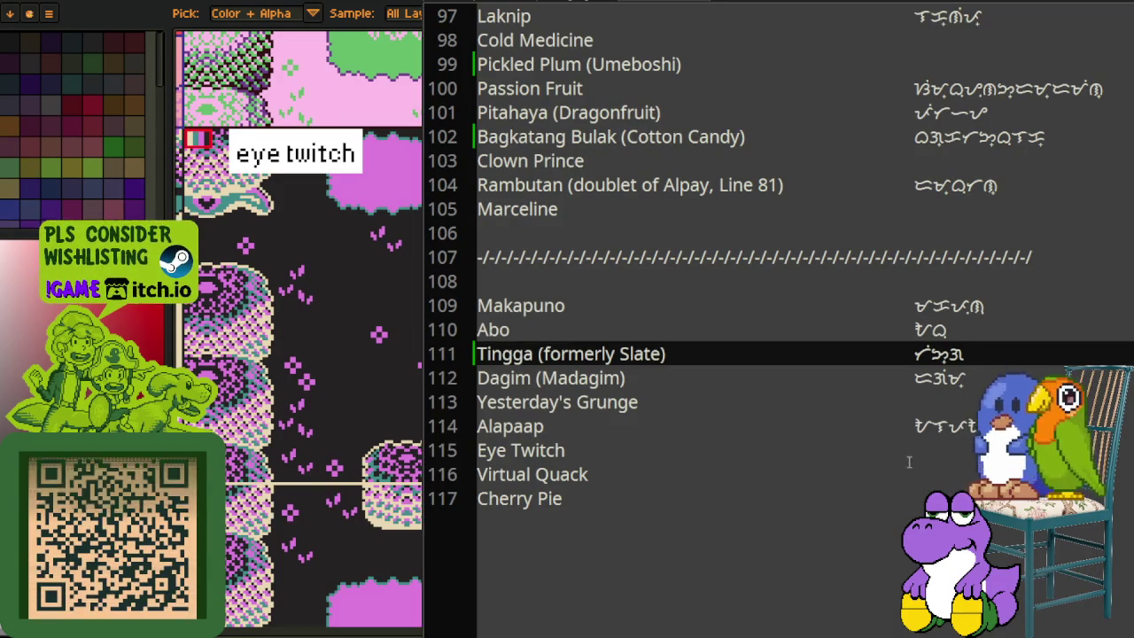
# Step: Rename line 115 to 'Kumikibot na Mata (Eye Twitch)' and begin its Baybayin spelling
pyautogui.click(927, 456)
pyautogui.press('Home')
pyautogui.write('Kumikib')
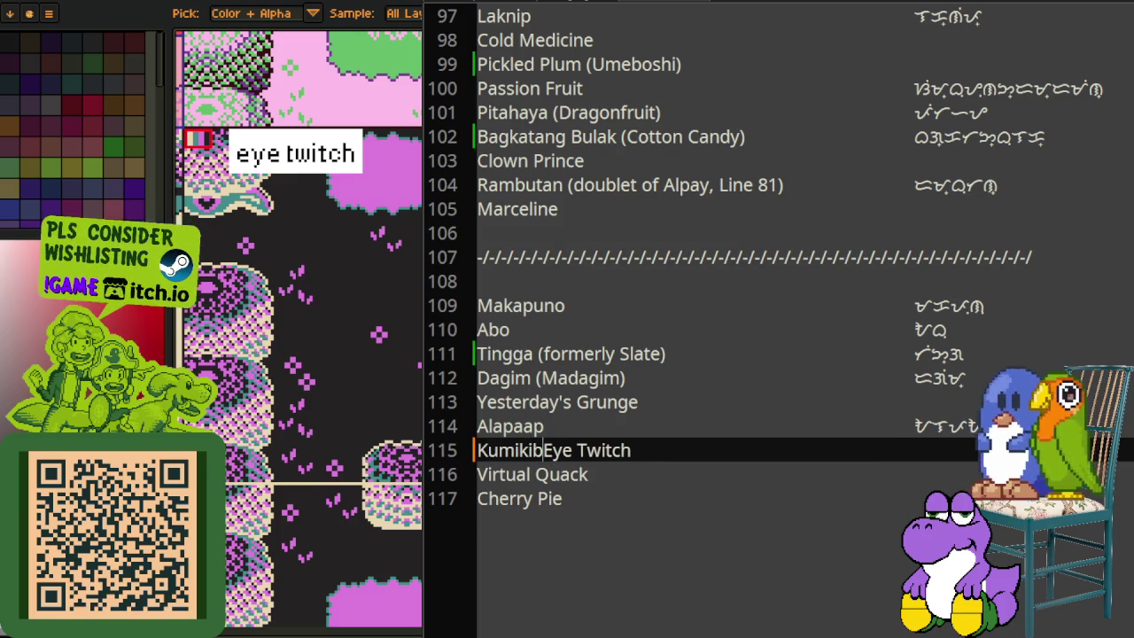
pyautogui.write('ot na mat')
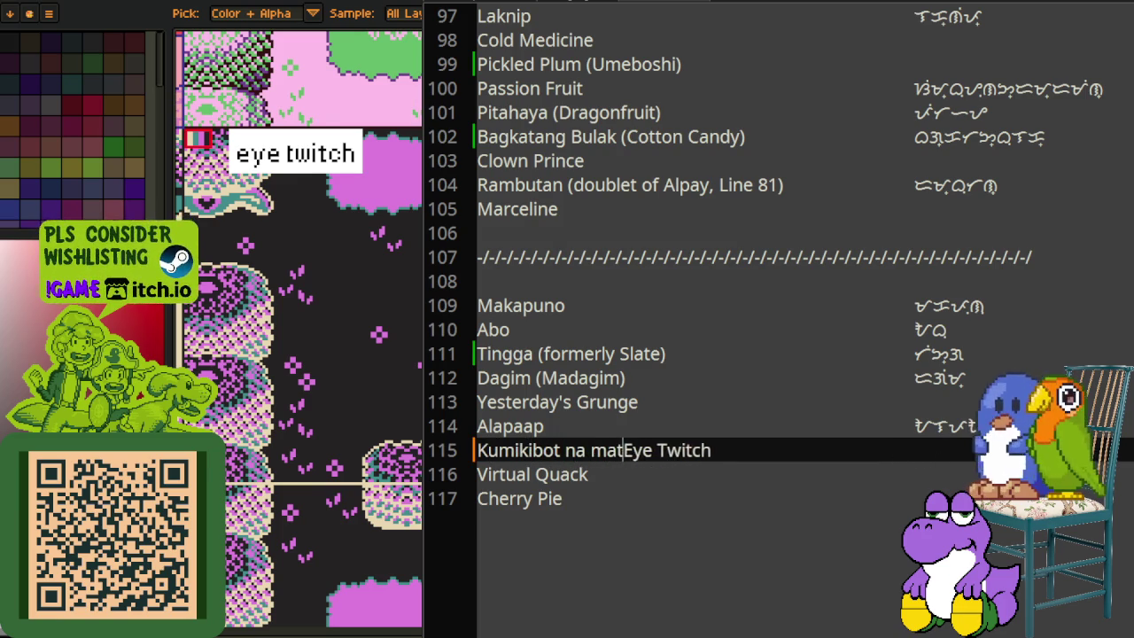
pyautogui.press('BackSpace')
pyautogui.press('BackSpace')
pyautogui.press('BackSpace')
pyautogui.press('BackSpace')
pyautogui.write('Mata (')
pyautogui.press('End')
pyautogui.write(')')
pyautogui.press('Tab')
pyautogui.press('Tab')
pyautogui.write('kumiki')
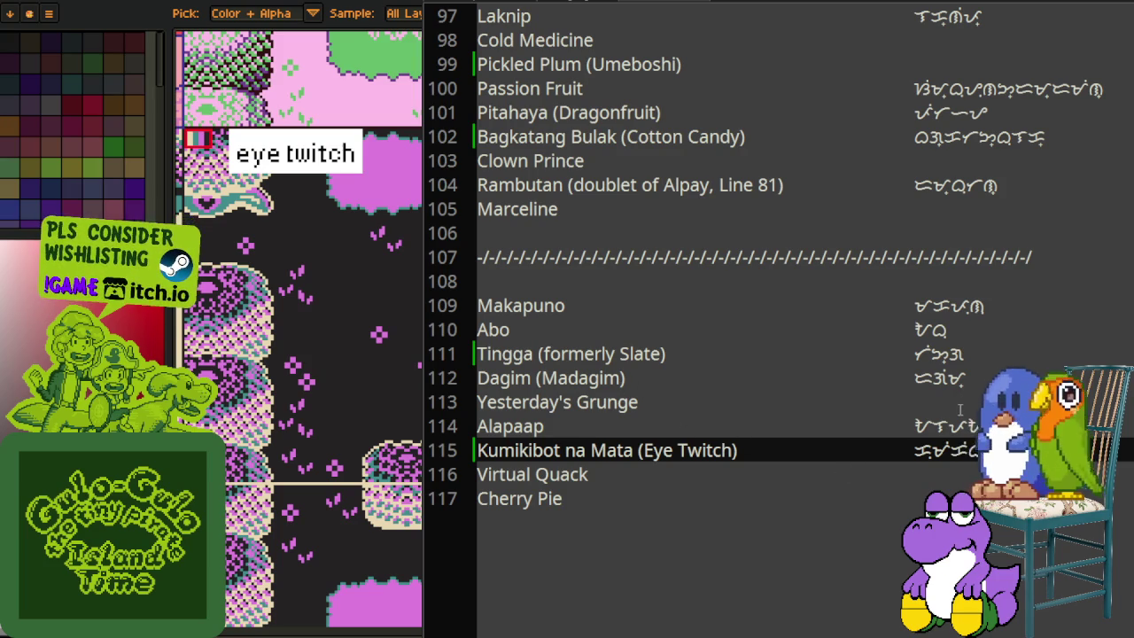
pyautogui.scroll(1, 960, 410)
pyautogui.scroll(1, 959, 410)
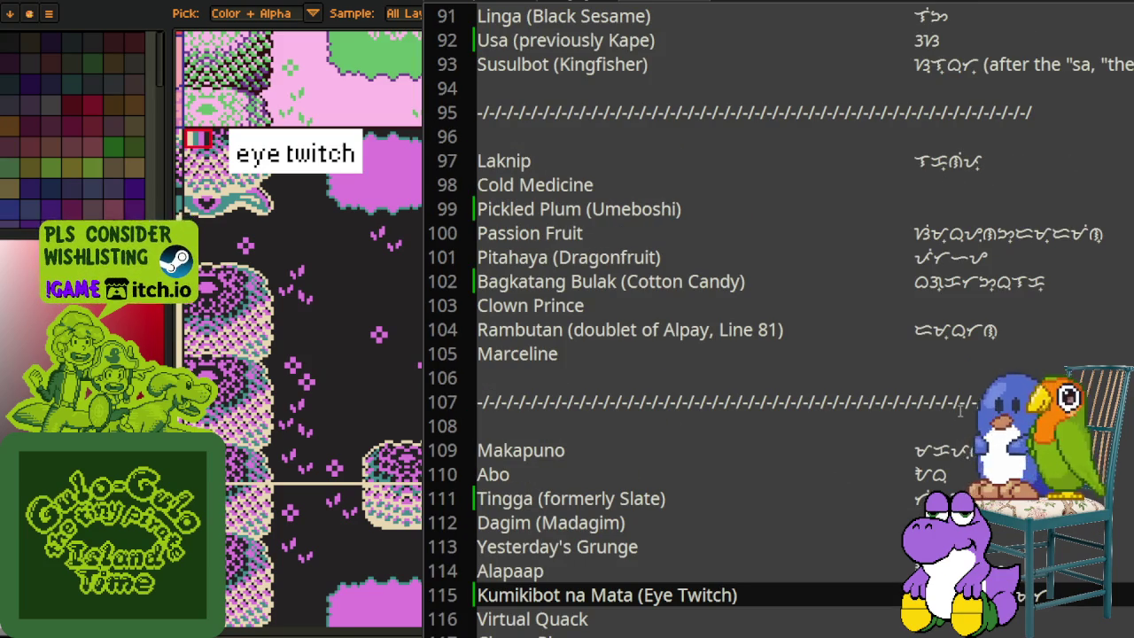
pyautogui.scroll(1, 946, 341)
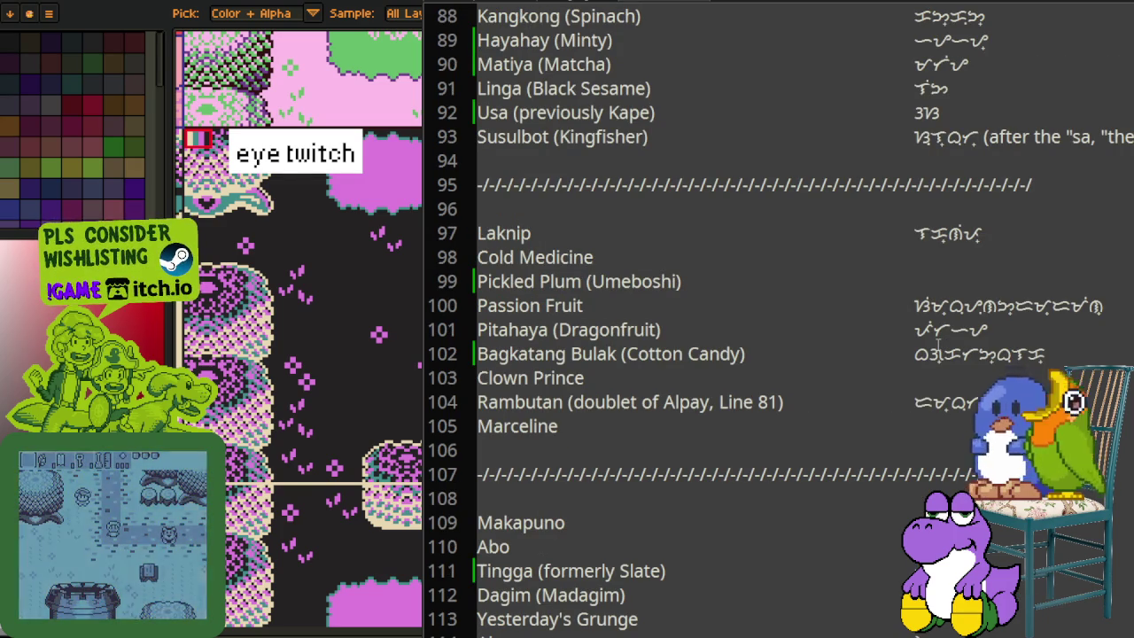
pyautogui.click(810, 508)
pyautogui.scroll(-3, 808, 509)
pyautogui.scroll(-1, 850, 485)
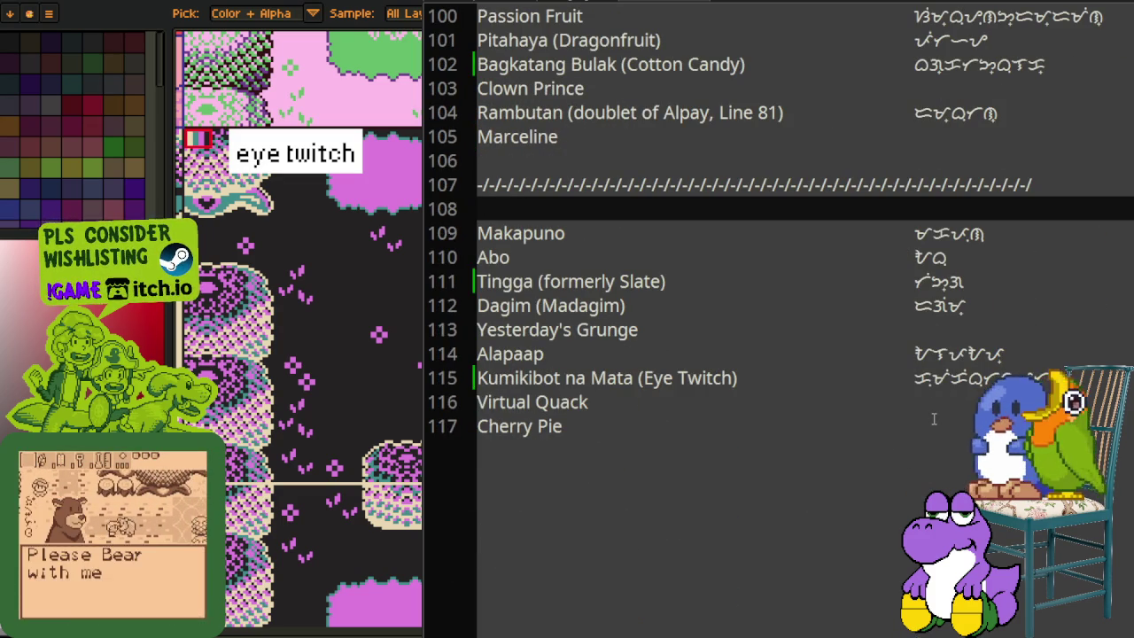
pyautogui.scroll(1, 930, 423)
pyautogui.scroll(2, 933, 423)
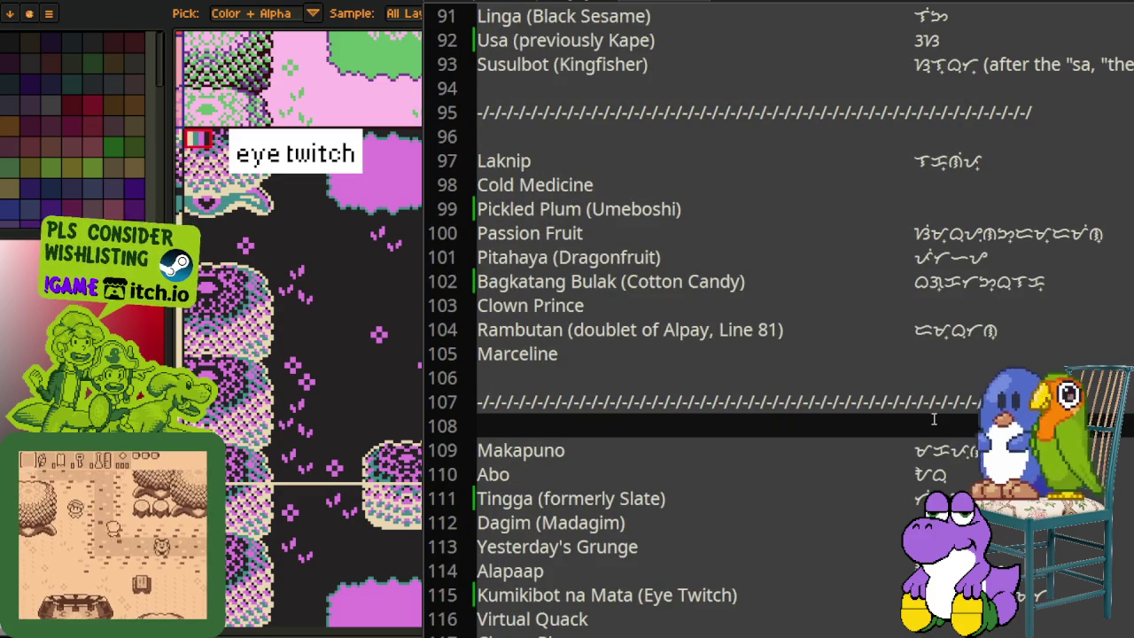
pyautogui.scroll(1, 933, 418)
pyautogui.scroll(3, 932, 418)
pyautogui.scroll(2, 933, 425)
pyautogui.scroll(4, 935, 434)
pyautogui.scroll(2, 936, 449)
pyautogui.scroll(8, 939, 381)
pyautogui.scroll(5, 953, 301)
pyautogui.scroll(3, 966, 230)
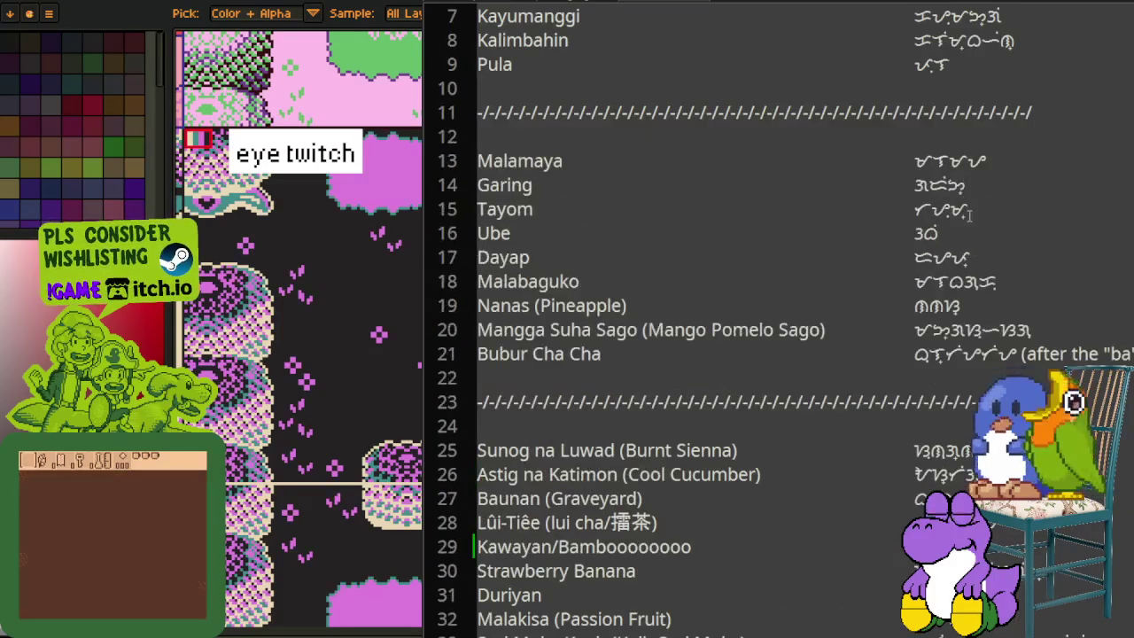
pyautogui.scroll(2, 953, 168)
pyautogui.scroll(-8, 928, 193)
pyautogui.scroll(-5, 928, 193)
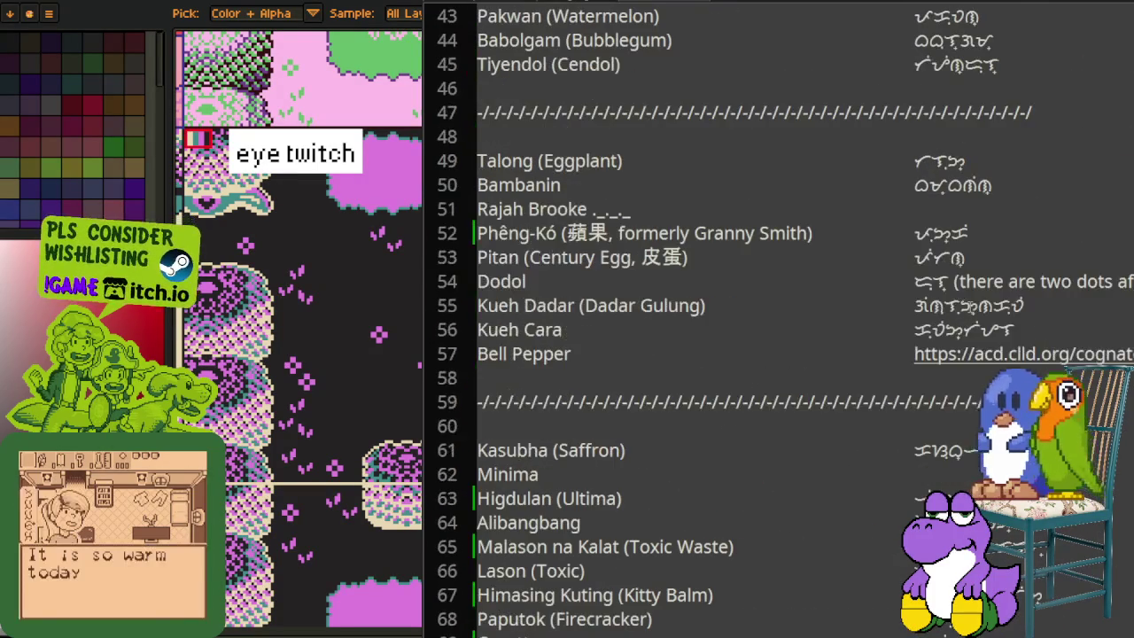
pyautogui.scroll(-2, 928, 193)
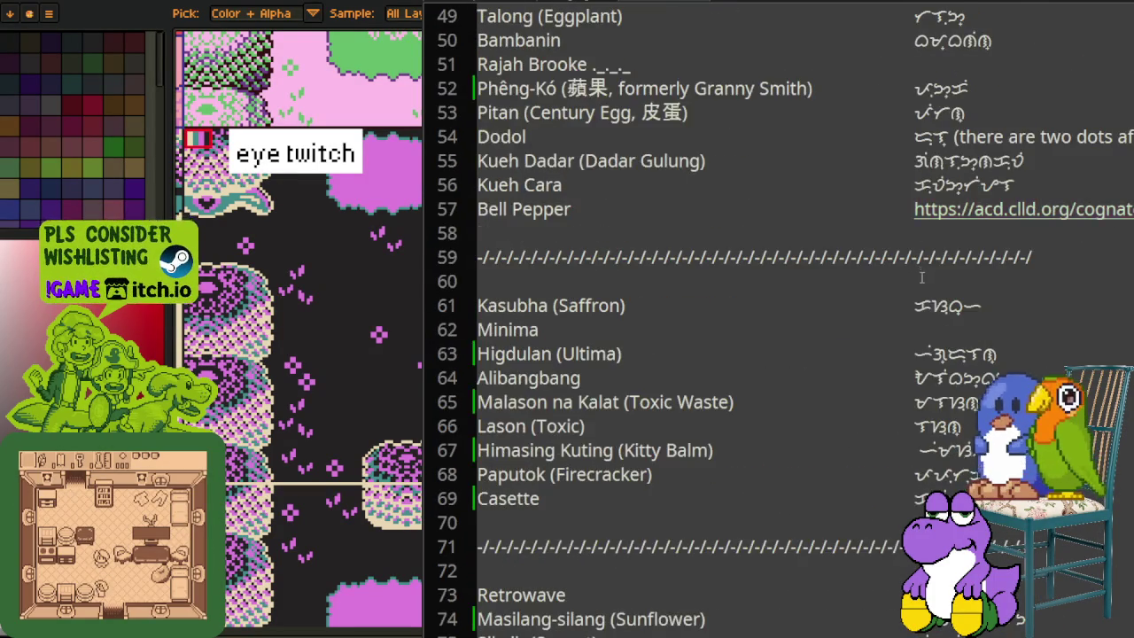
pyautogui.scroll(-1, 921, 290)
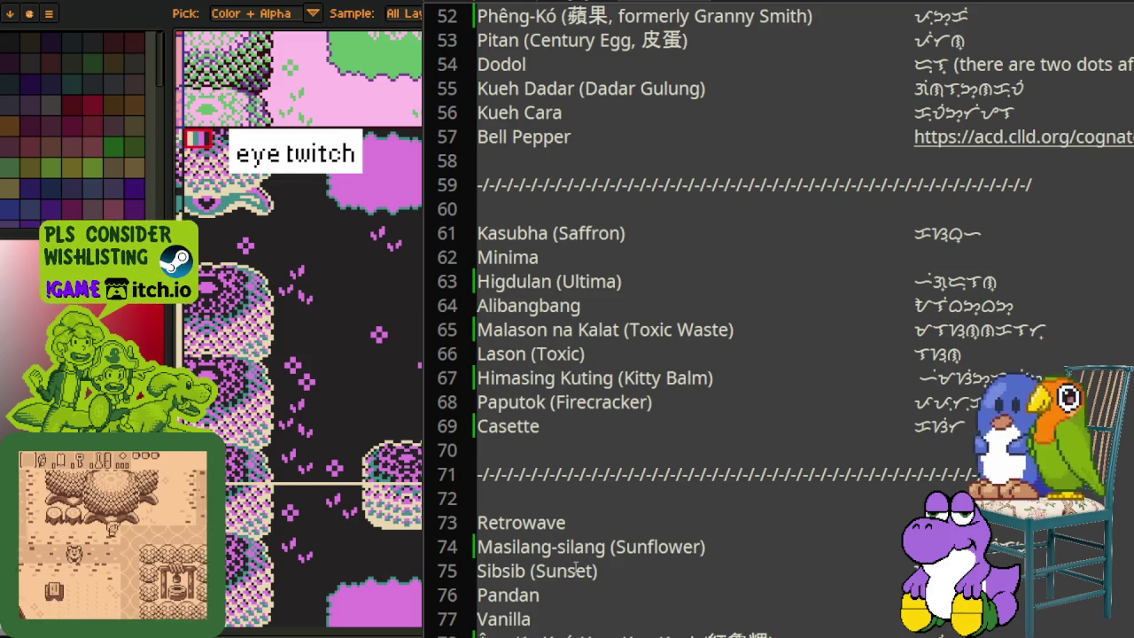
pyautogui.scroll(1, 563, 595)
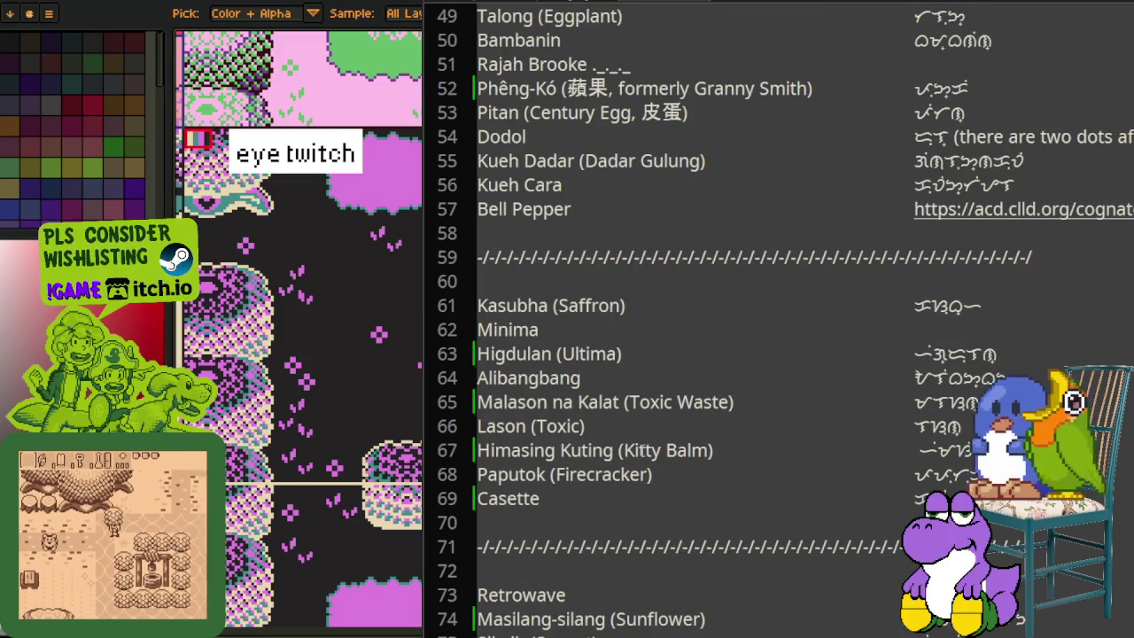
pyautogui.scroll(1, 642, 450)
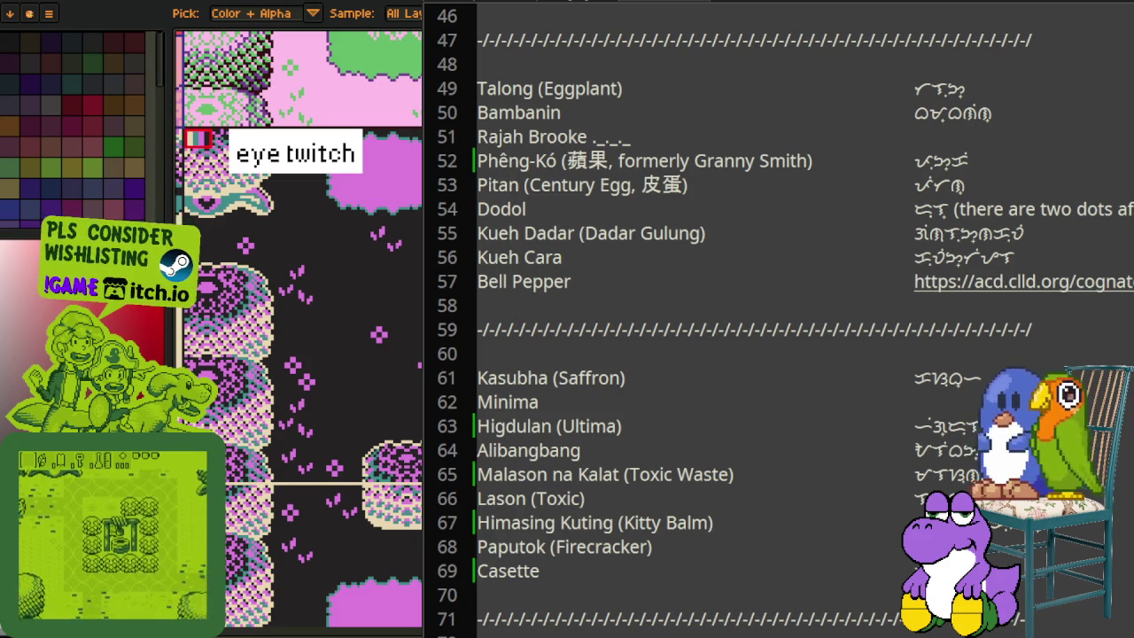
pyautogui.scroll(1, 811, 418)
pyautogui.scroll(1, 797, 408)
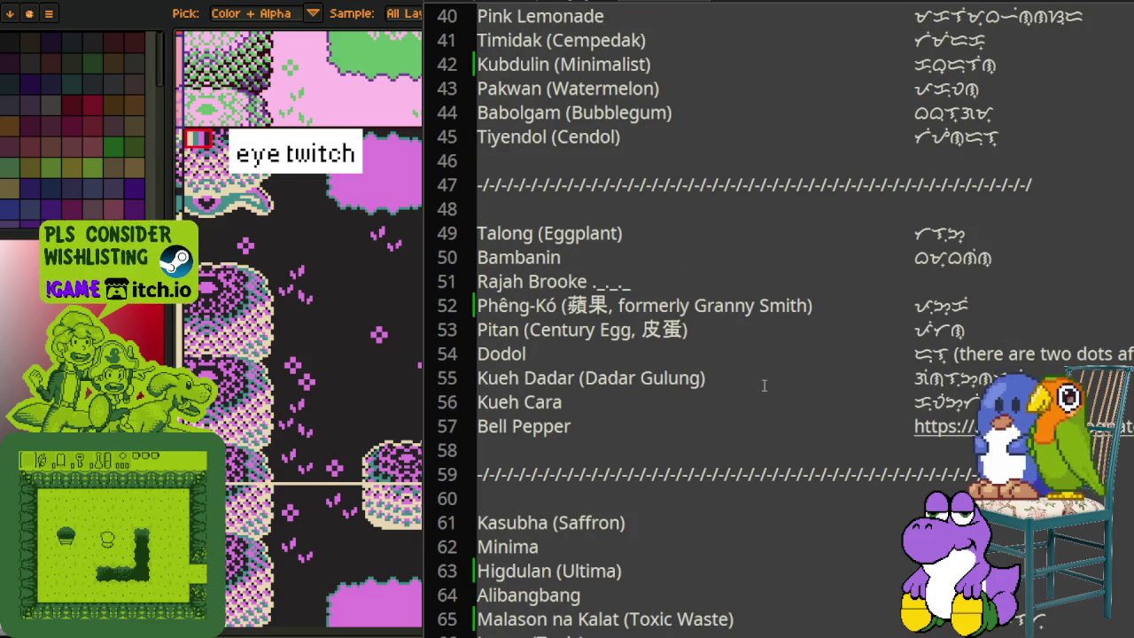
pyautogui.scroll(1, 725, 372)
pyautogui.scroll(2, 722, 367)
pyautogui.scroll(1, 720, 365)
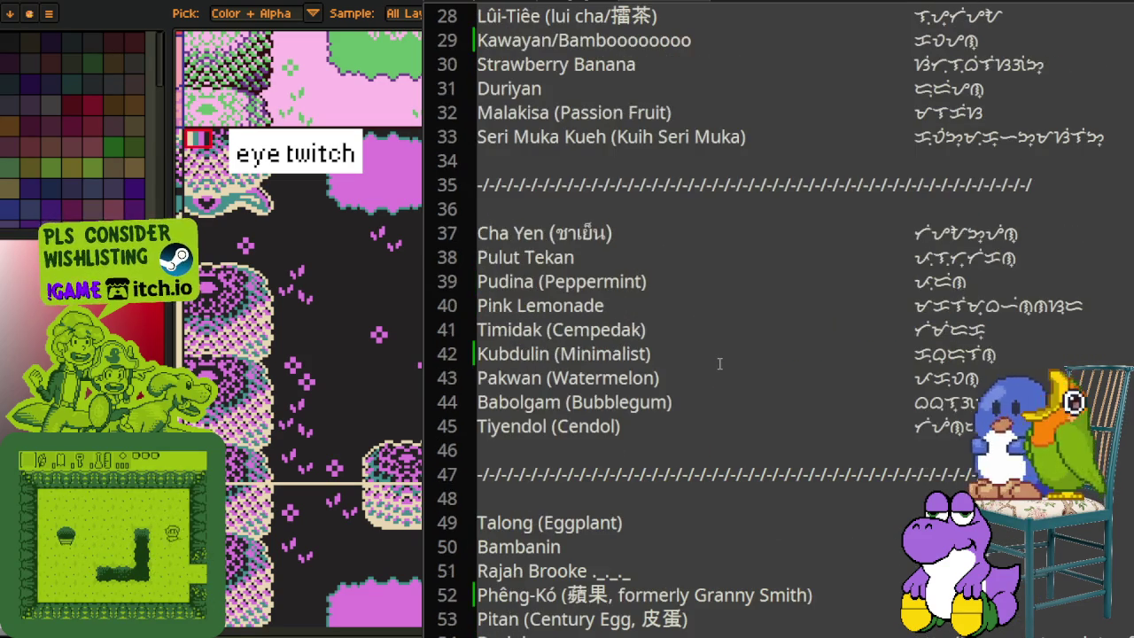
pyautogui.scroll(1, 719, 362)
pyautogui.scroll(1, 682, 319)
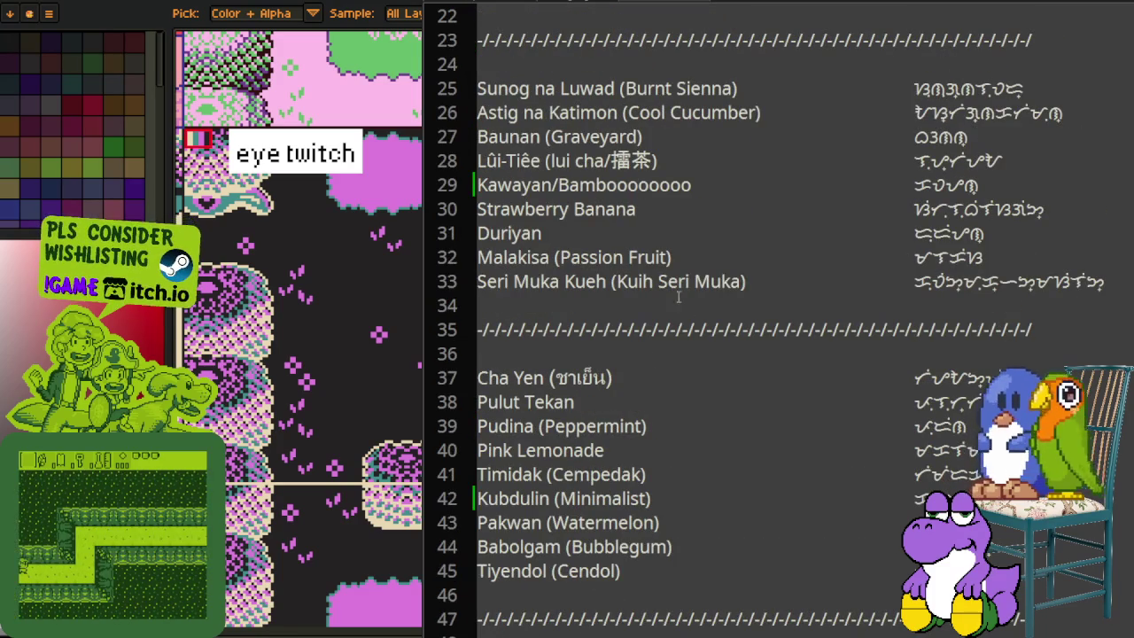
pyautogui.moveTo(881, 281); pyautogui.dragTo(1123, 282)
pyautogui.scroll(1, 1123, 281)
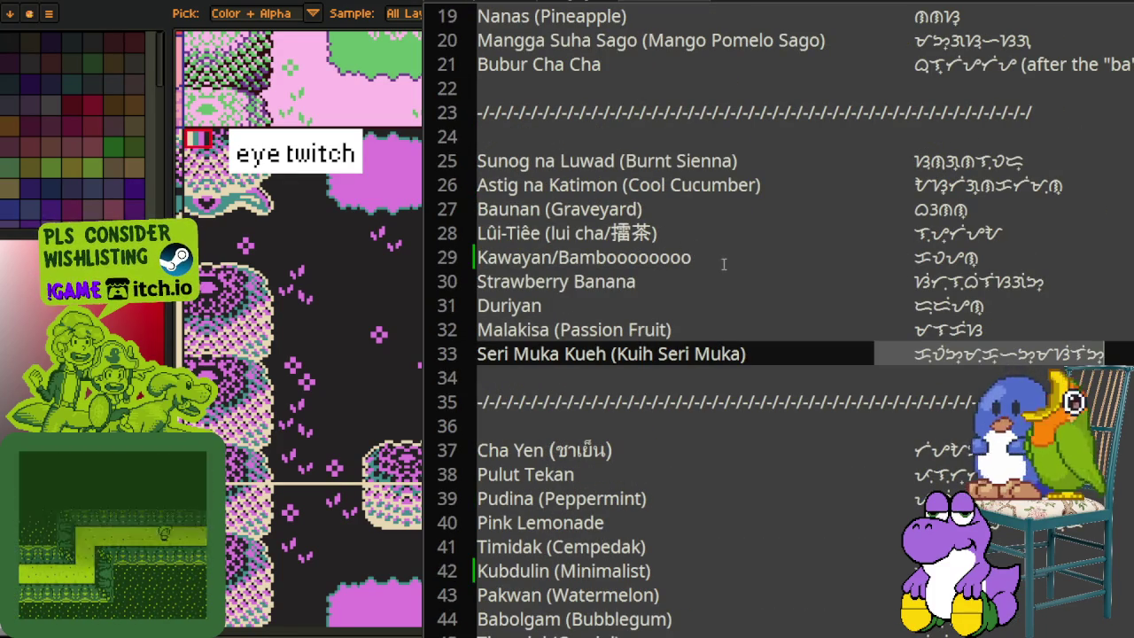
pyautogui.moveTo(774, 474); pyautogui.dragTo(922, 450)
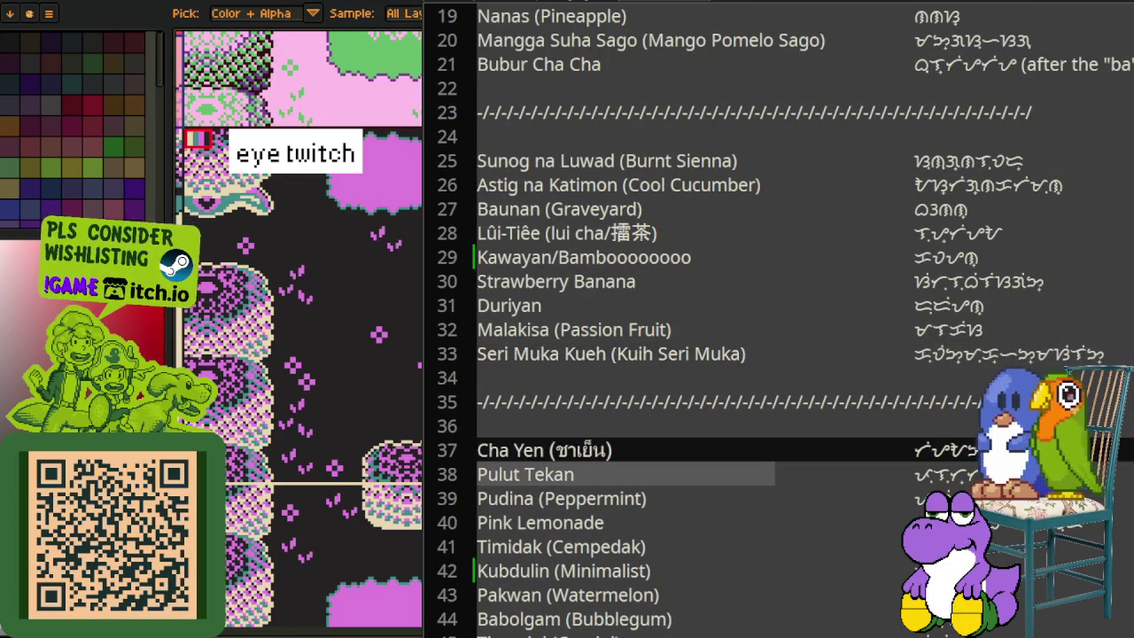
pyautogui.moveTo(715, 233); pyautogui.dragTo(988, 232)
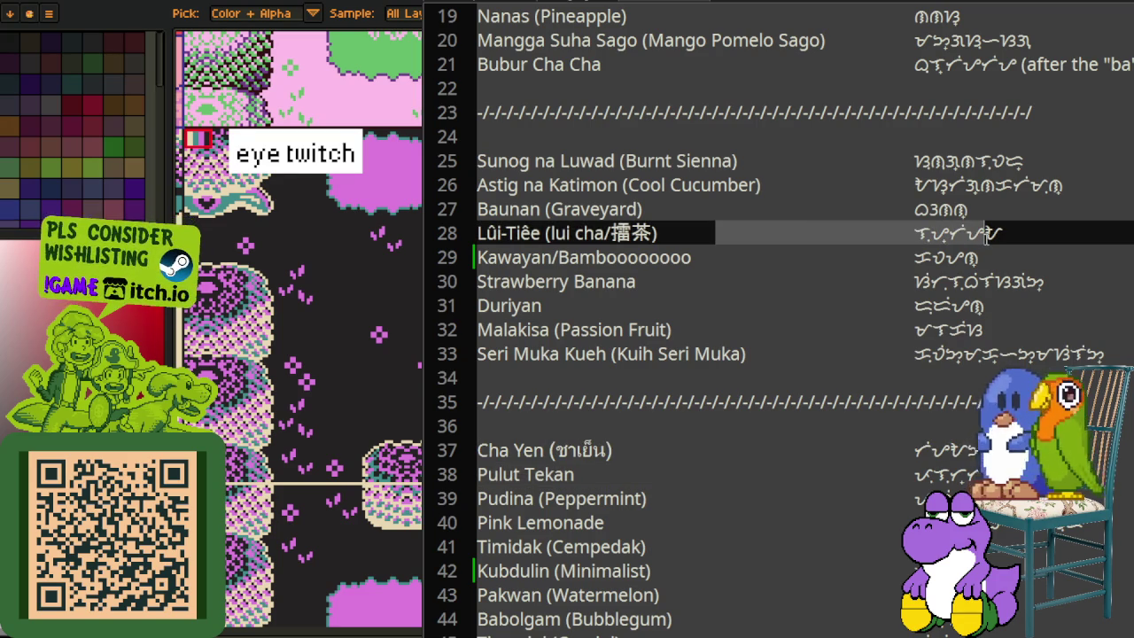
pyautogui.scroll(1, 987, 233)
pyautogui.scroll(2, 974, 237)
pyautogui.scroll(1, 957, 246)
pyautogui.scroll(2, 921, 257)
pyautogui.scroll(-4, 921, 257)
pyautogui.scroll(-4, 919, 248)
pyautogui.scroll(-4, 919, 244)
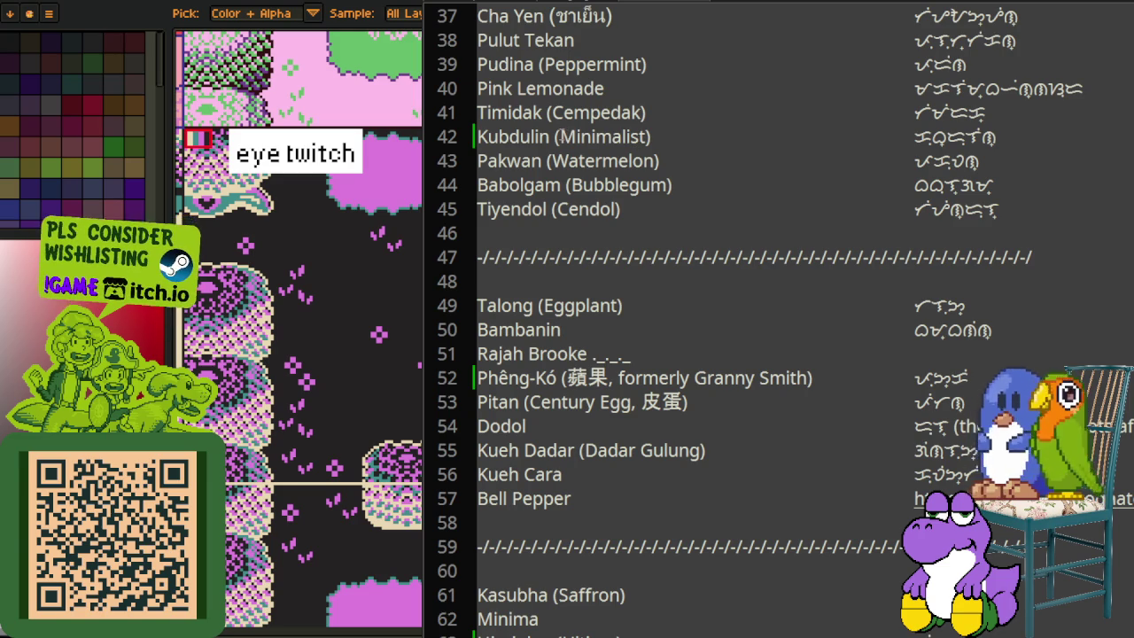
# Step: Remove 'Kubdulin (' from the Minimalist line and make line 62 'Kubdulin (Minima)'
pyautogui.click(560, 136)
pyautogui.hotkey('shift', 'Home')
pyautogui.press('BackSpace')
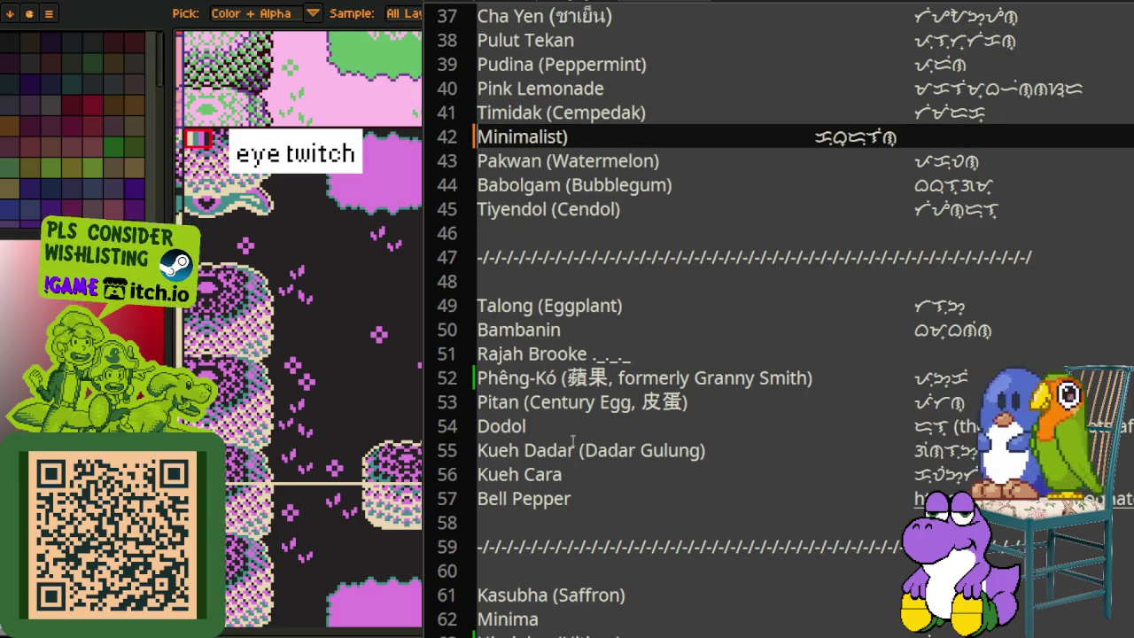
pyautogui.scroll(-1, 563, 522)
pyautogui.click(571, 537)
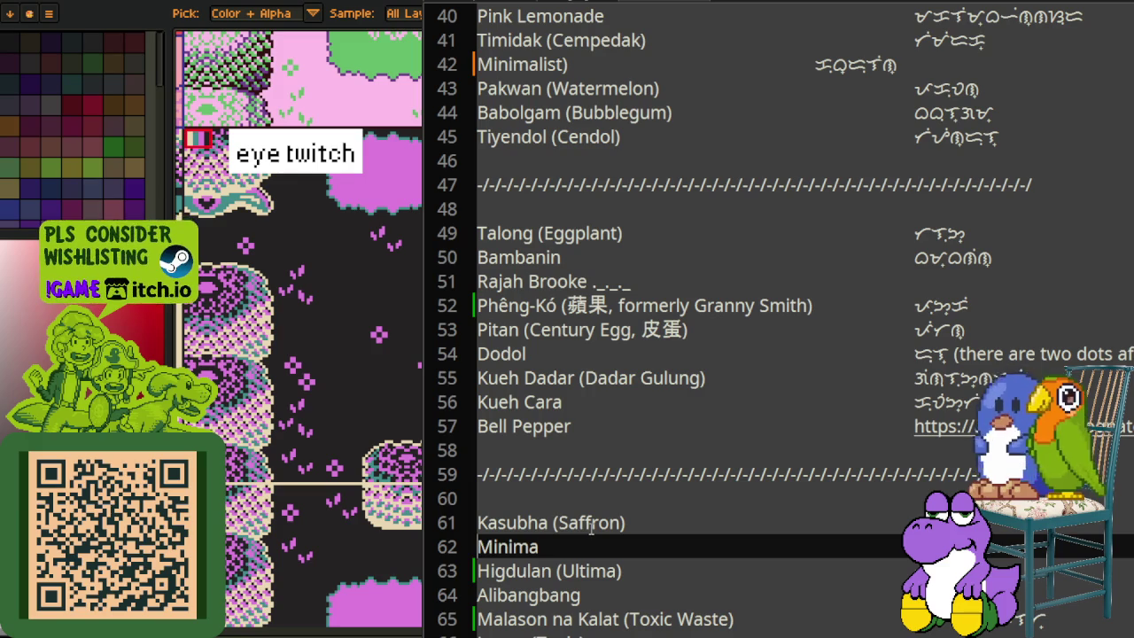
pyautogui.write('Kubdulin (')
pyautogui.press('End')
pyautogui.write(')')
# Step: Paste the Baybayin spelling onto the Kubdulin (Minima) line and tab it into the column
pyautogui.scroll(2, 741, 483)
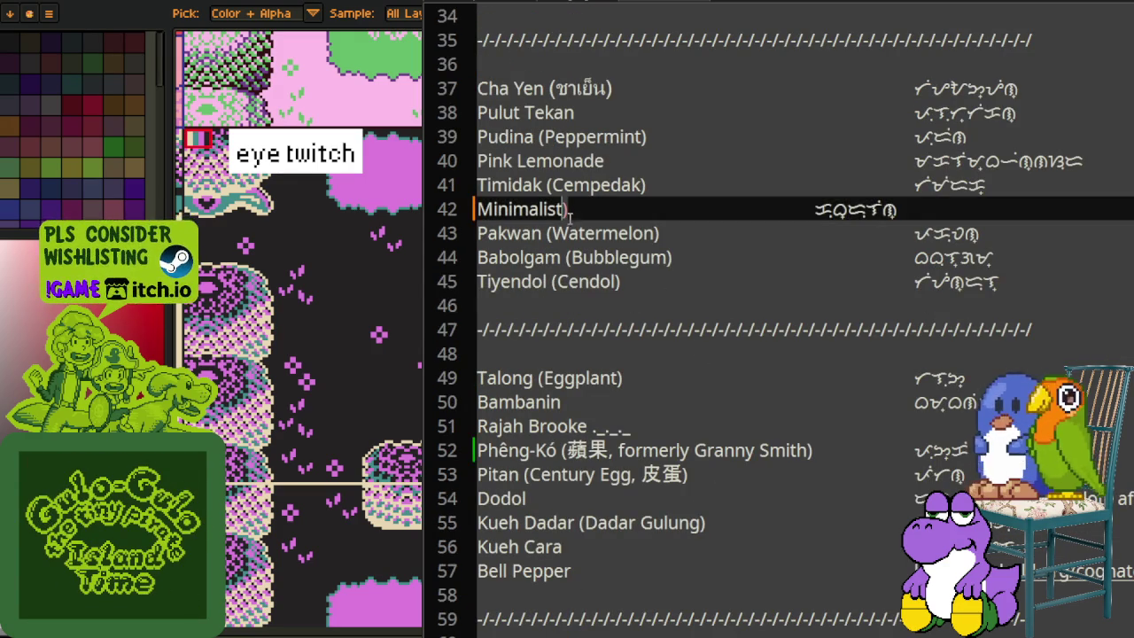
pyautogui.scroll(-3, 627, 393)
pyautogui.scroll(-1, 624, 416)
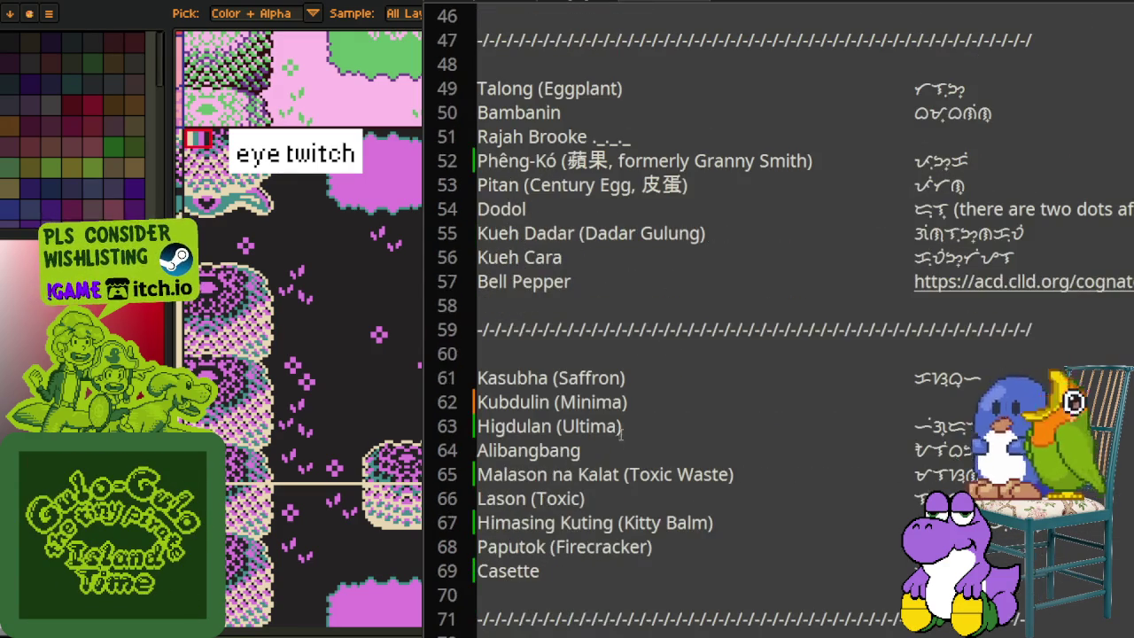
pyautogui.click(623, 403)
pyautogui.hotkey('ctrl', 'v')
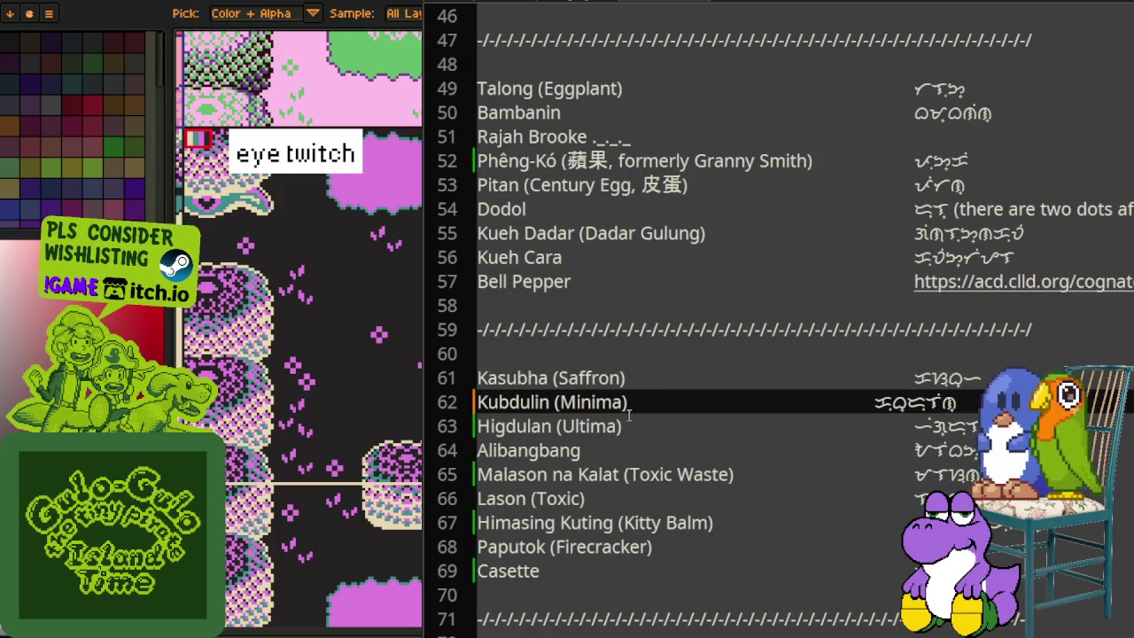
pyautogui.press('Tab')
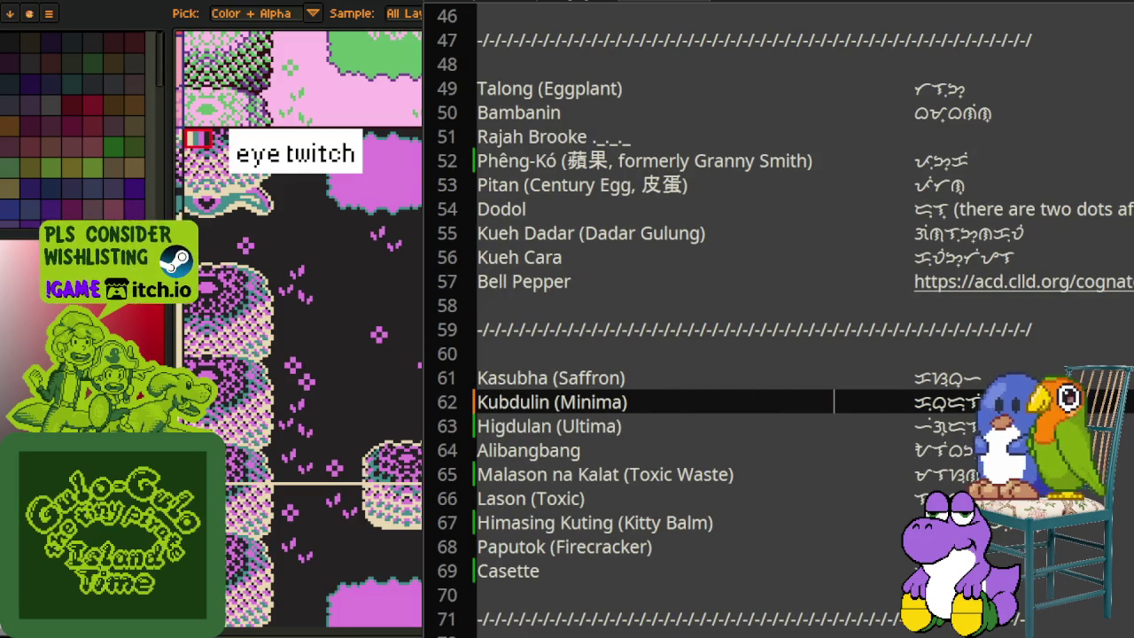
pyautogui.press('Tab')
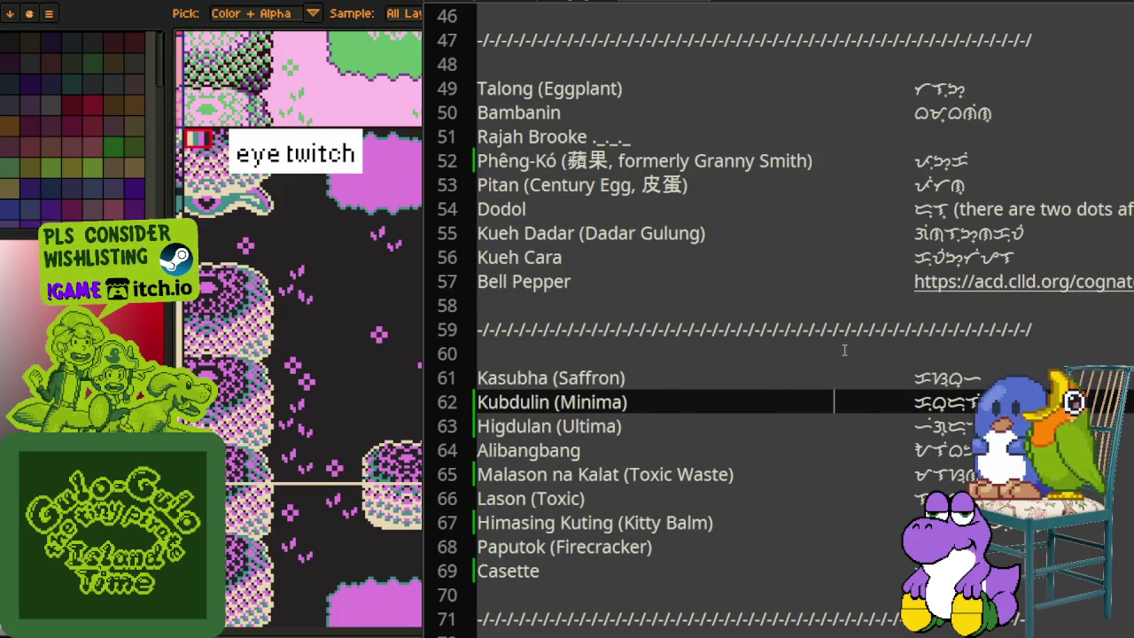
pyautogui.scroll(2, 837, 355)
pyautogui.scroll(2, 861, 322)
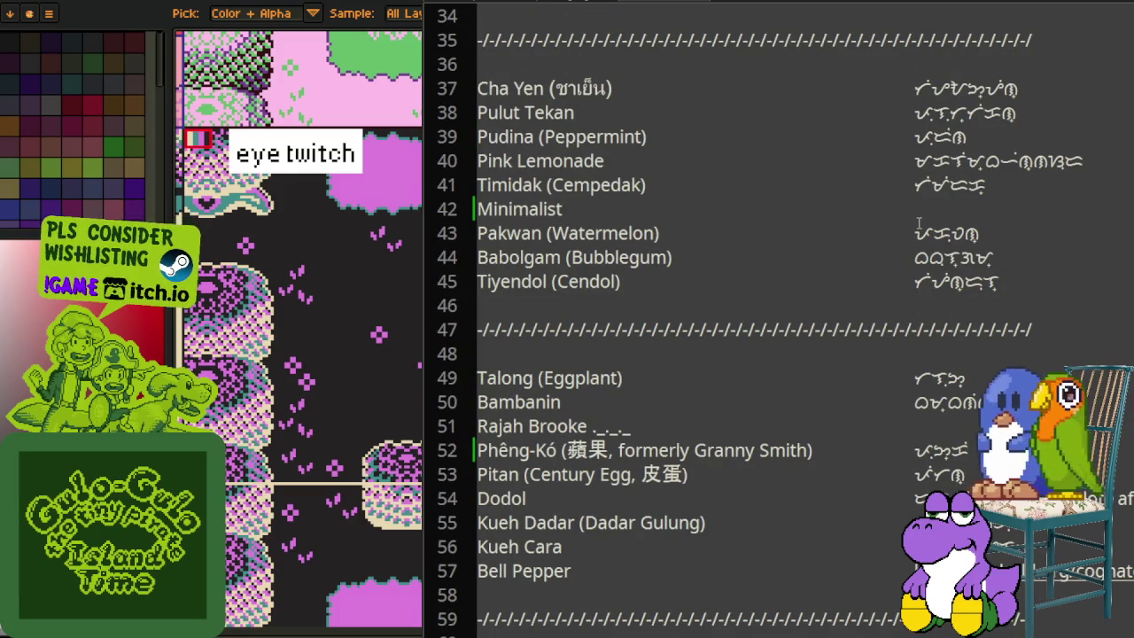
pyautogui.click(853, 215)
pyautogui.scroll(-4, 655, 266)
pyautogui.scroll(-2, 678, 298)
pyautogui.scroll(-2, 693, 298)
pyautogui.scroll(-2, 738, 339)
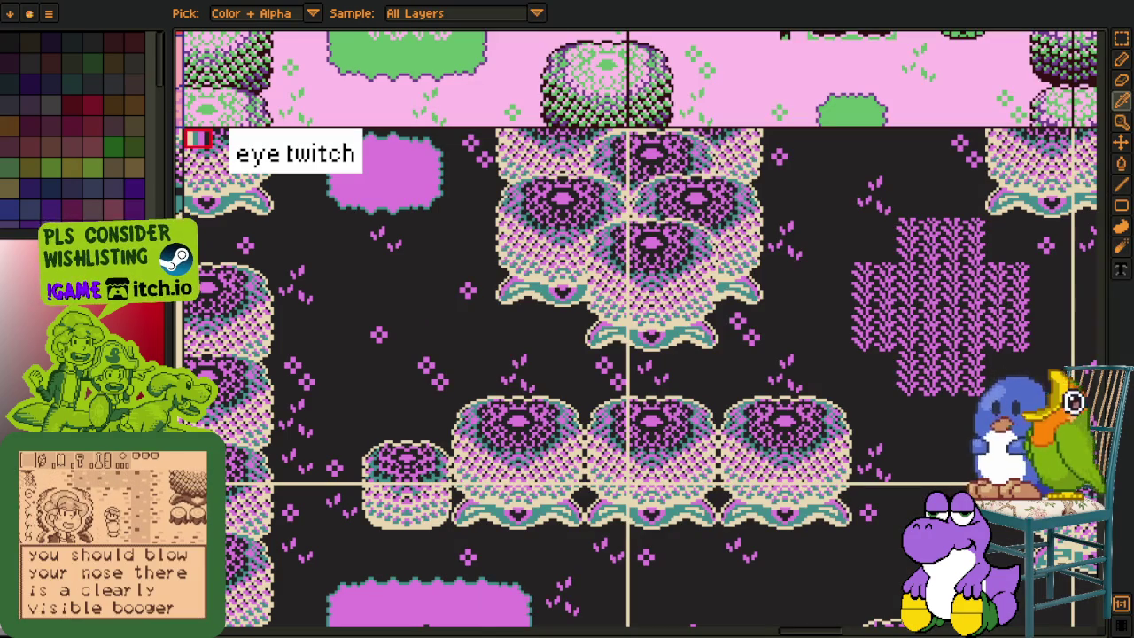
# Step: Zoom around the tile sheet and pan to the named palette tiles
pyautogui.scroll(-5, 628, 485)
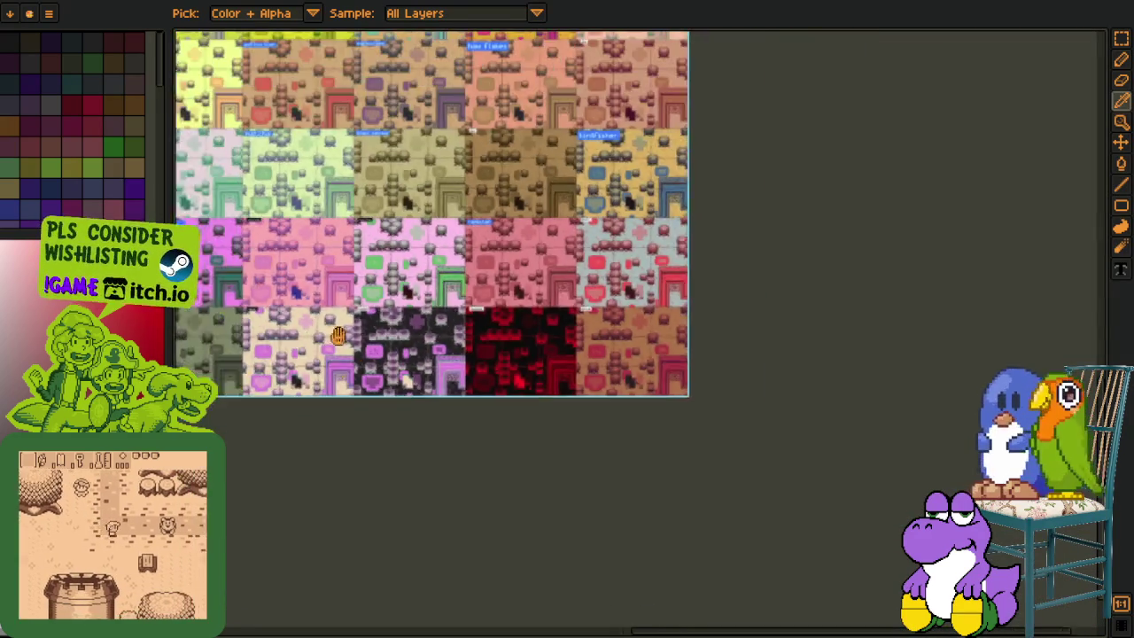
pyautogui.scroll(1, 359, 428)
pyautogui.scroll(1, 399, 355)
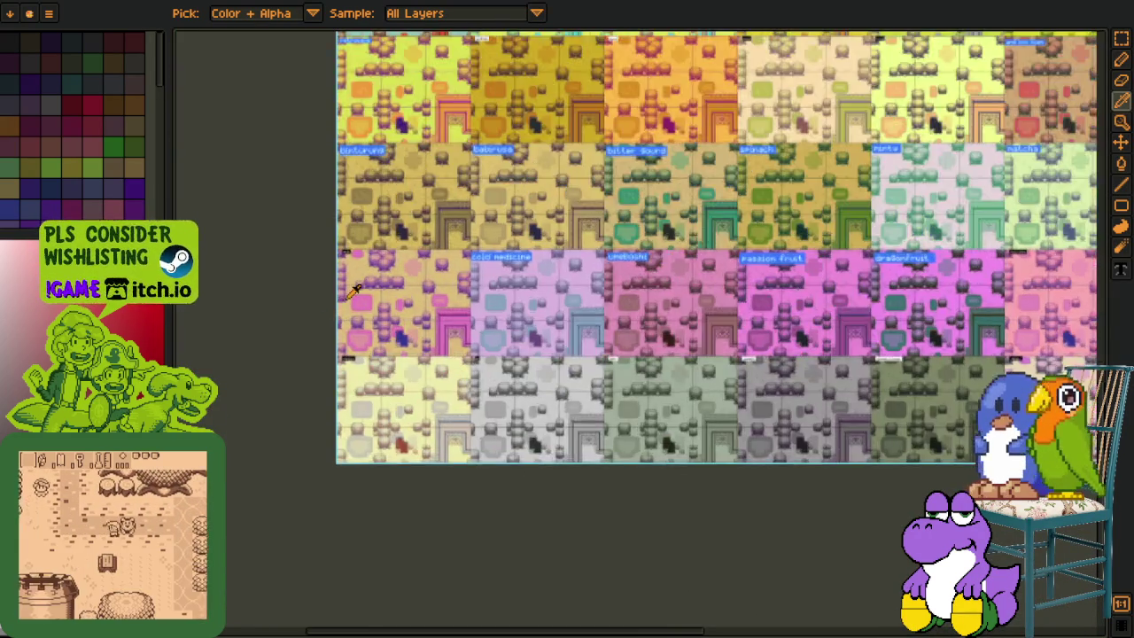
pyautogui.scroll(2, 446, 264)
pyautogui.scroll(2, 446, 264)
pyautogui.scroll(-1, 445, 264)
pyautogui.scroll(-1, 445, 264)
pyautogui.moveTo(479, 266)
pyautogui.mouseDown()
pyautogui.moveTo(537, 393)
pyautogui.moveTo(547, 452)
pyautogui.mouseUp()
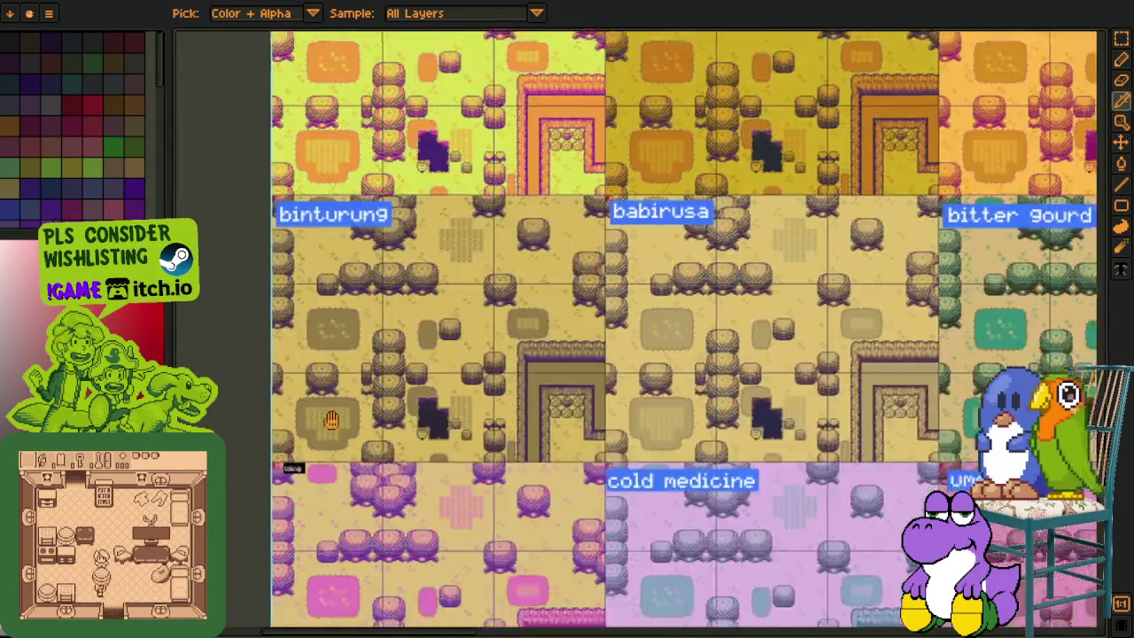
# Step: Pan to the lower variant tiles and zoom into the retrowave tile
pyautogui.moveTo(301, 549); pyautogui.dragTo(412, 268)
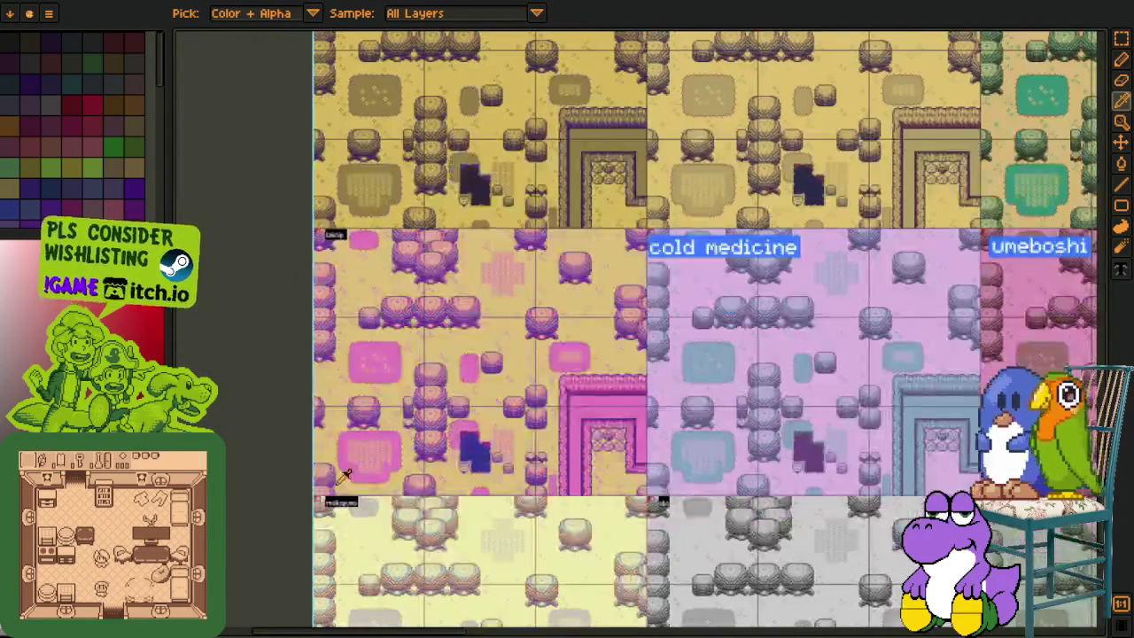
pyautogui.scroll(1, 411, 269)
pyautogui.scroll(-1, 412, 268)
pyautogui.scroll(1, 425, 355)
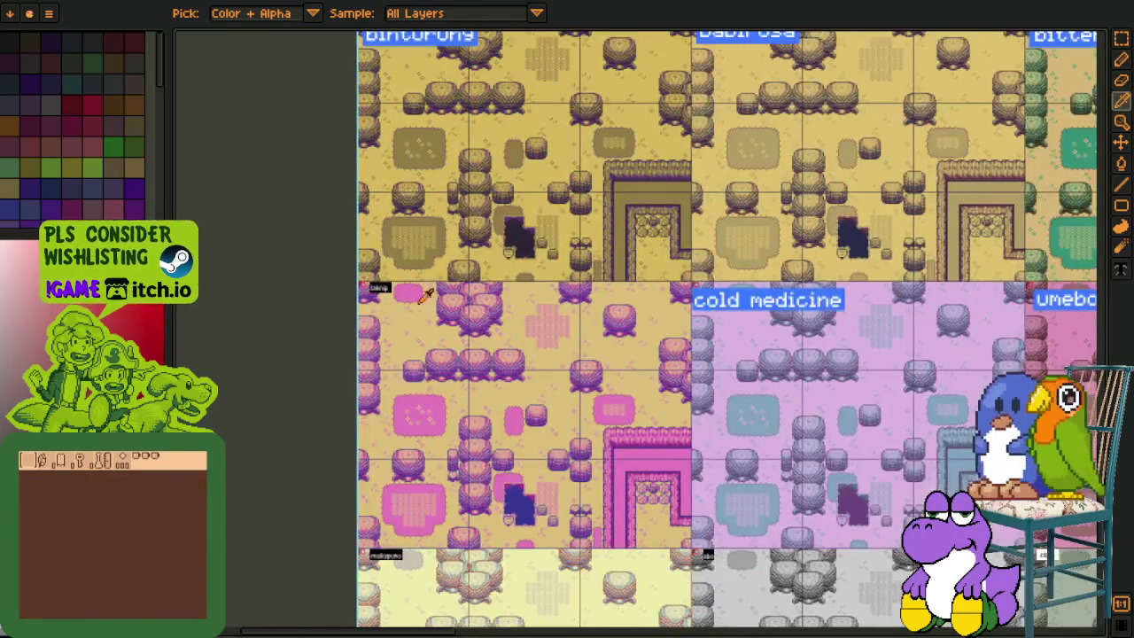
pyautogui.scroll(3, 419, 520)
pyautogui.scroll(5, 455, 304)
pyautogui.scroll(5, 455, 304)
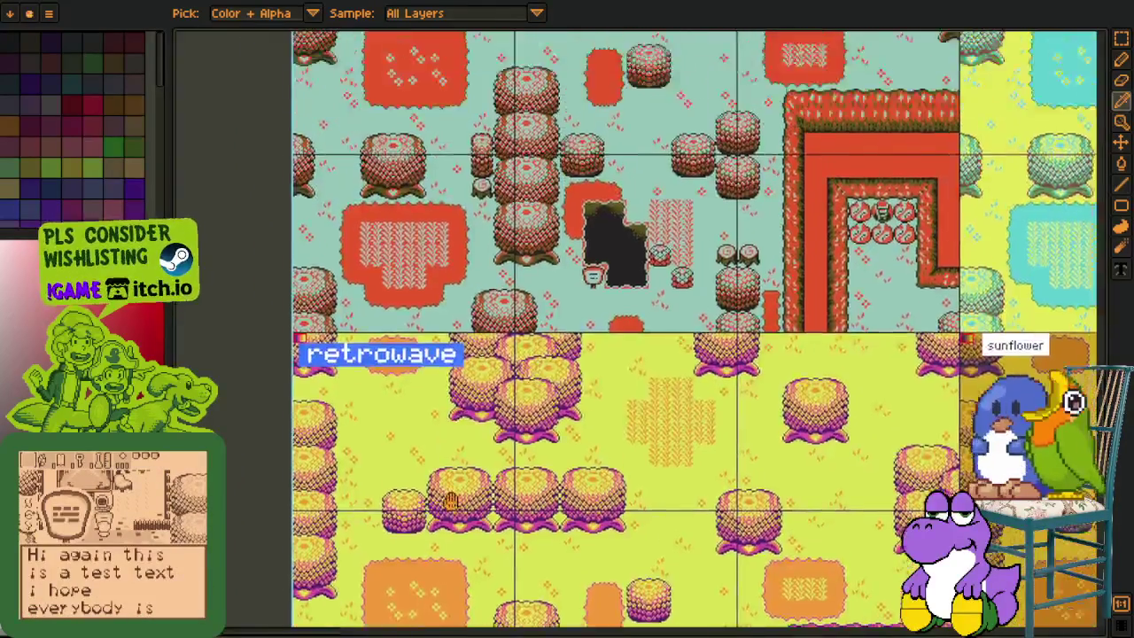
pyautogui.scroll(3, 443, 319)
pyautogui.scroll(-3, 429, 335)
pyautogui.scroll(-3, 429, 335)
pyautogui.scroll(3, 331, 384)
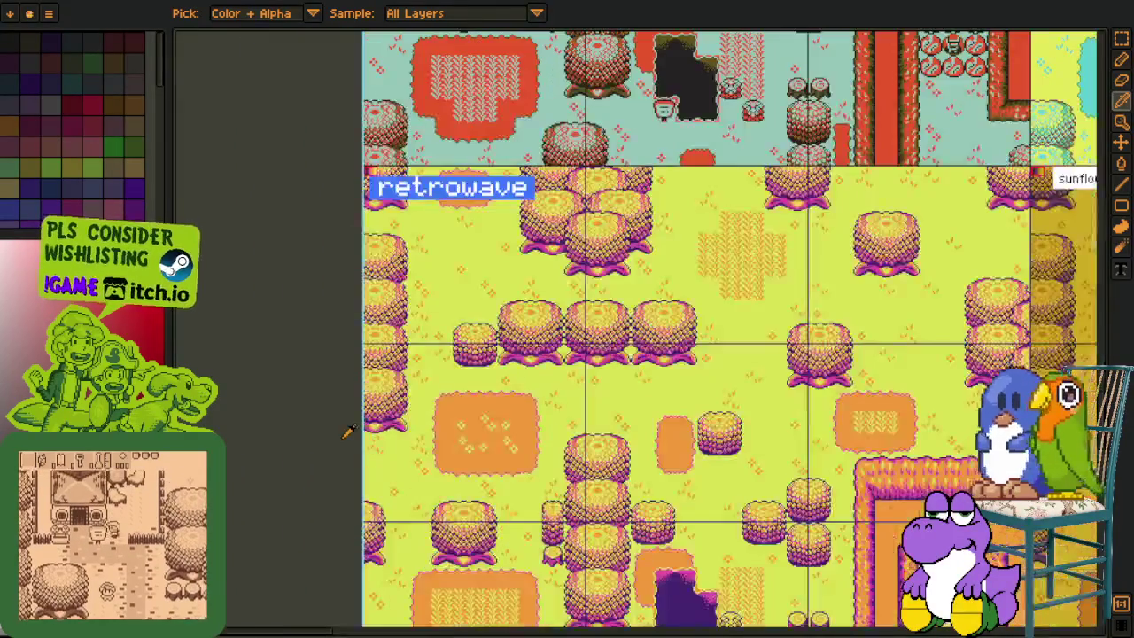
pyautogui.scroll(-3, 349, 430)
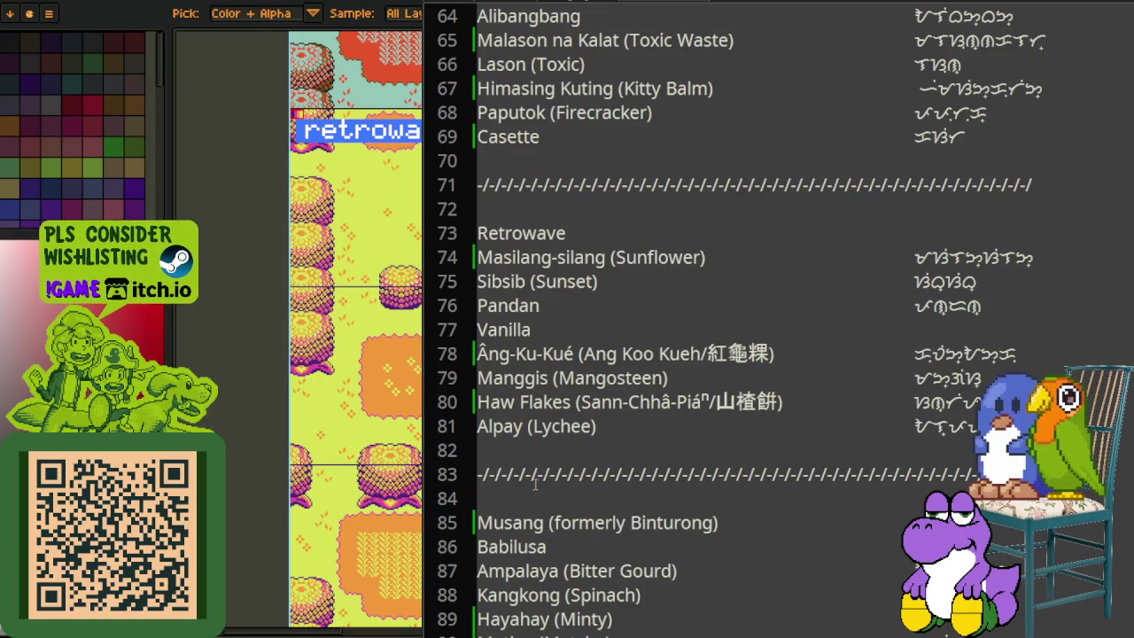
# Step: Add 'Pananabik' with a capital P before (Retrowave) on line 73
pyautogui.scroll(-2, 614, 366)
pyautogui.scroll(-1, 614, 366)
pyautogui.scroll(-1, 614, 367)
pyautogui.write('ve')
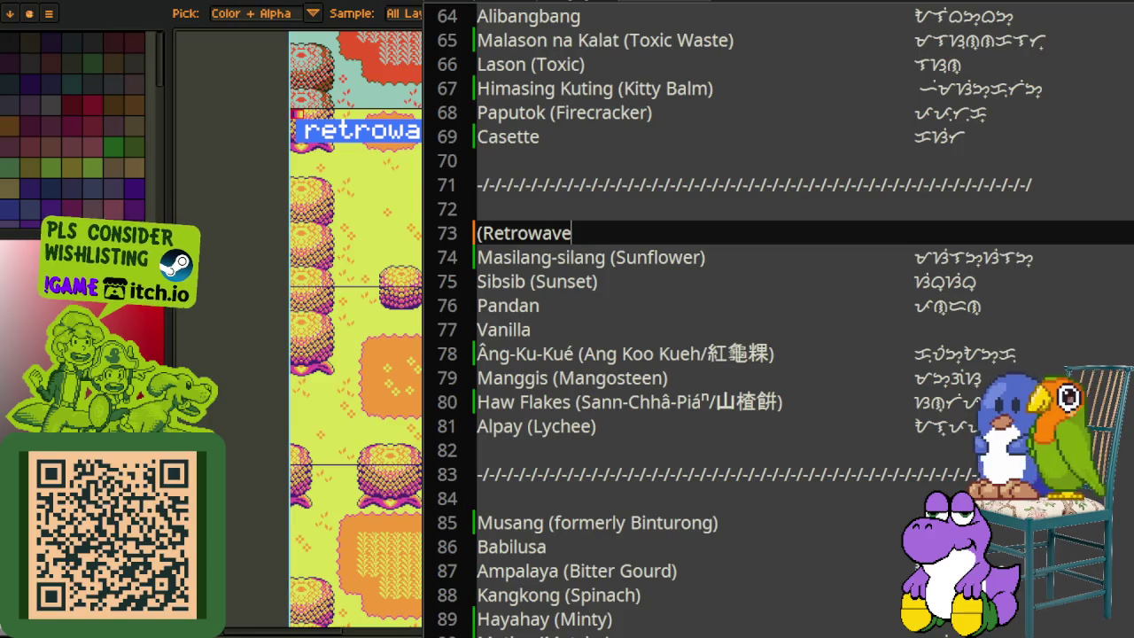
pyautogui.write(')')
pyautogui.click(477, 233)
pyautogui.write('pananabik')
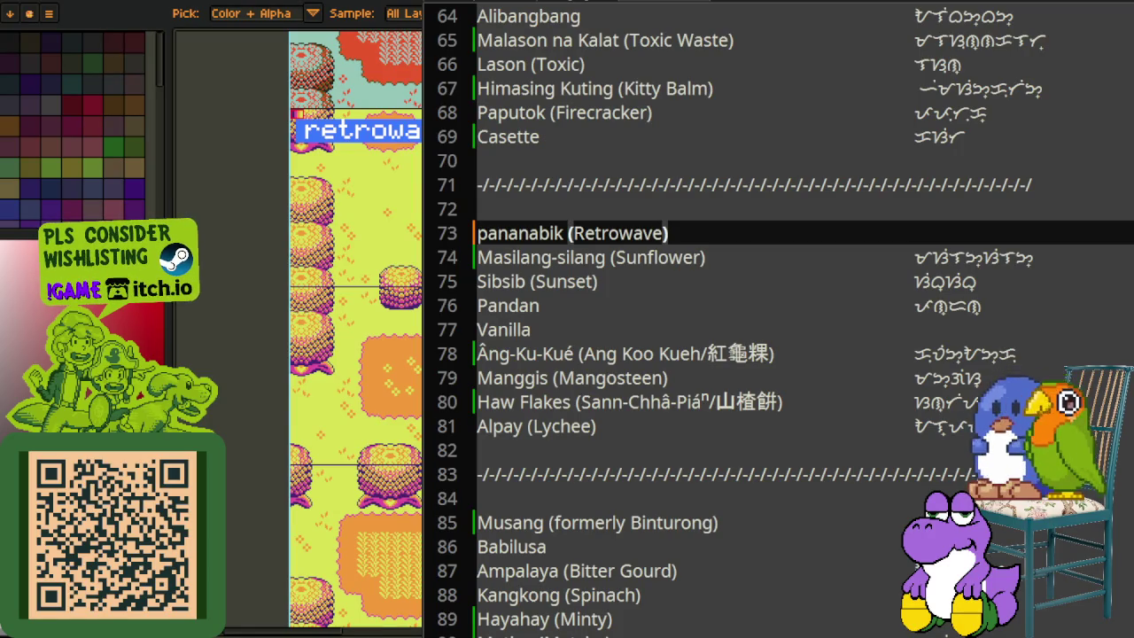
pyautogui.click(486, 233)
pyautogui.press('BackSpace')
pyautogui.write('O')
pyautogui.press('BackSpace')
pyautogui.write('P')
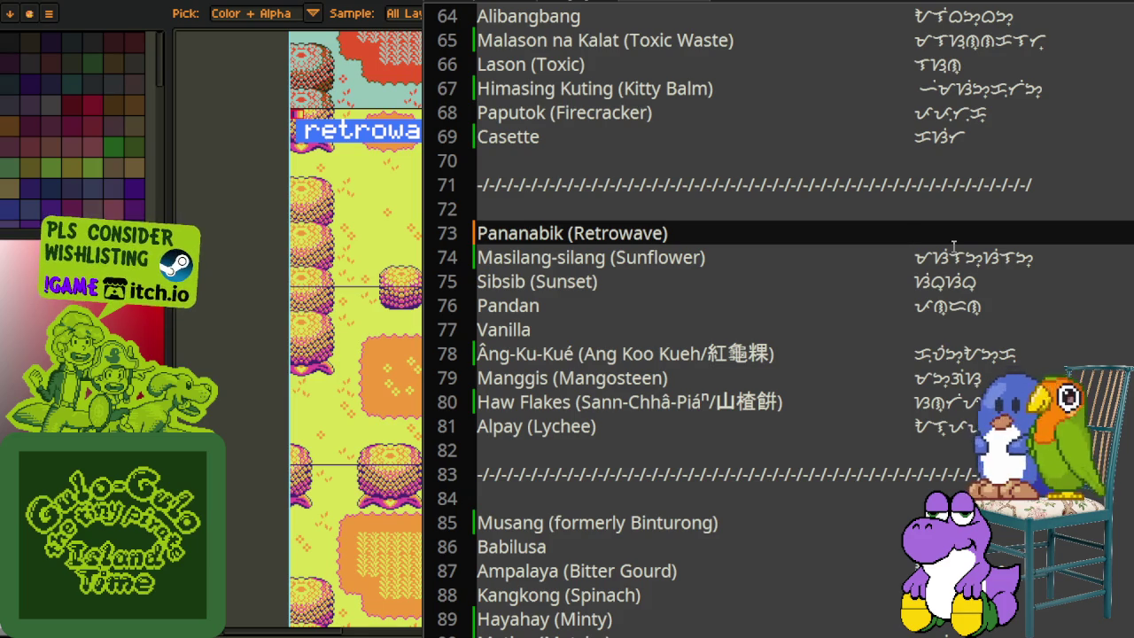
# Step: Paste Pananabik's Baybayin spelling, select Vanilla on line 77, and return to Aseprite
pyautogui.write('ᜉᜈᜈᜊᜒᜃ')
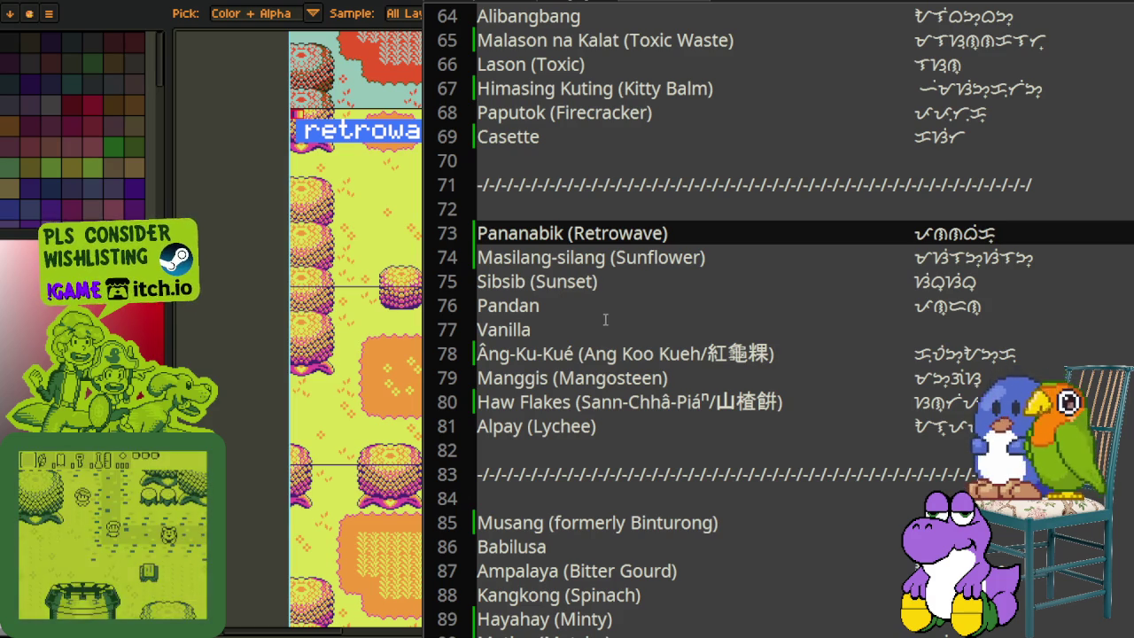
pyautogui.doubleClick(503, 329)
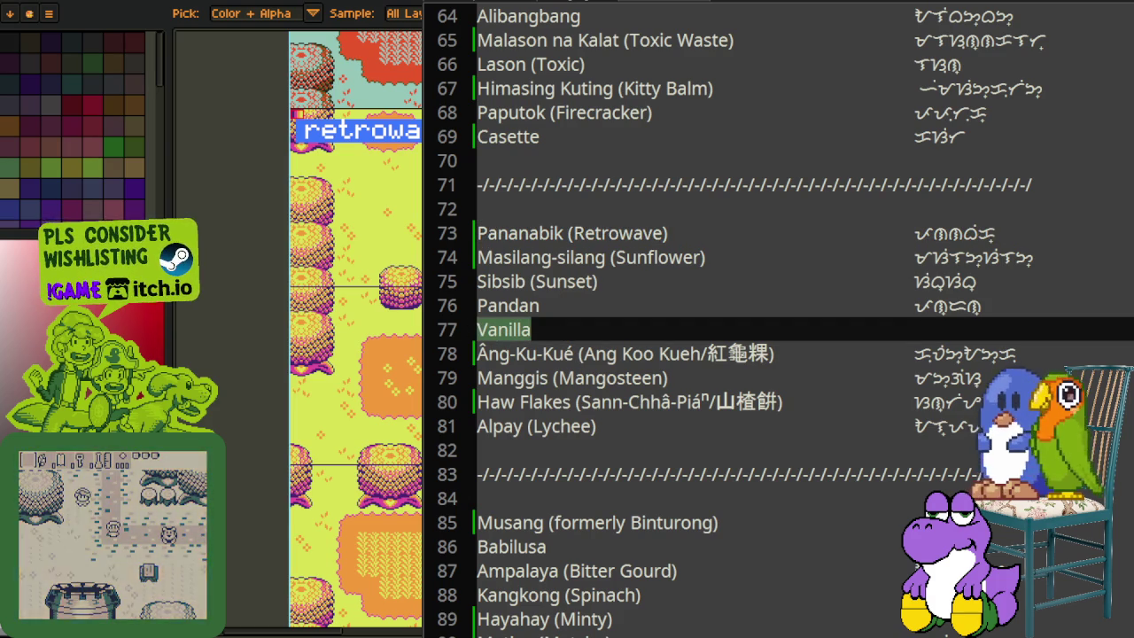
pyautogui.hotkey('alt', 'Tab')
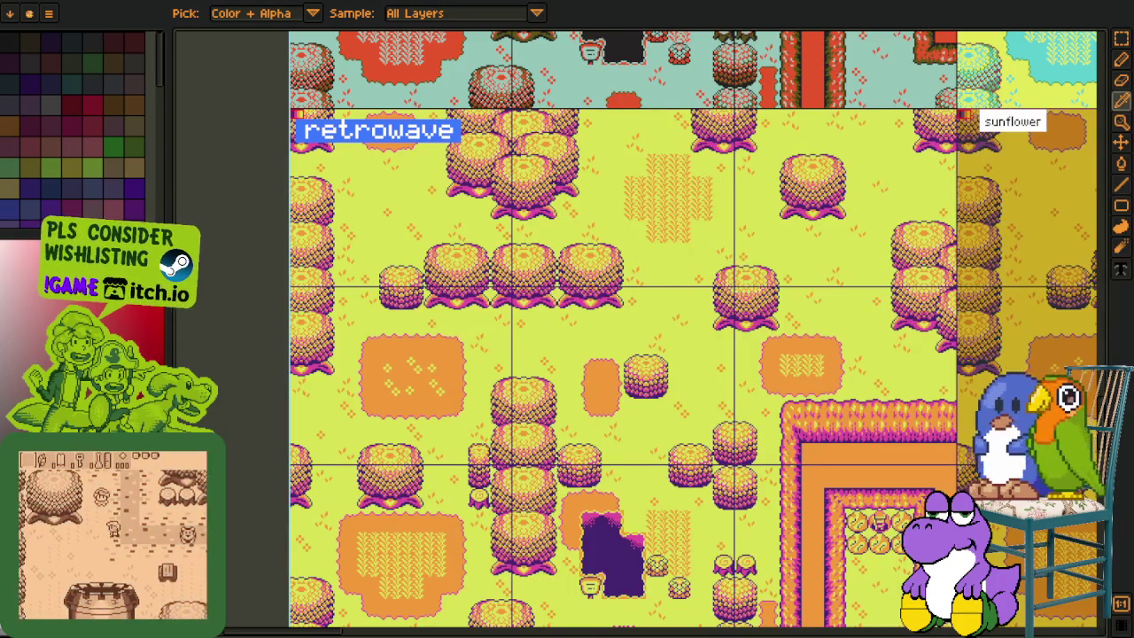
# Step: Zoom out and pan across the tile sheet toward the vanilla variant
pyautogui.scroll(-3, 490, 302)
pyautogui.moveTo(490, 302); pyautogui.dragTo(217, 333)
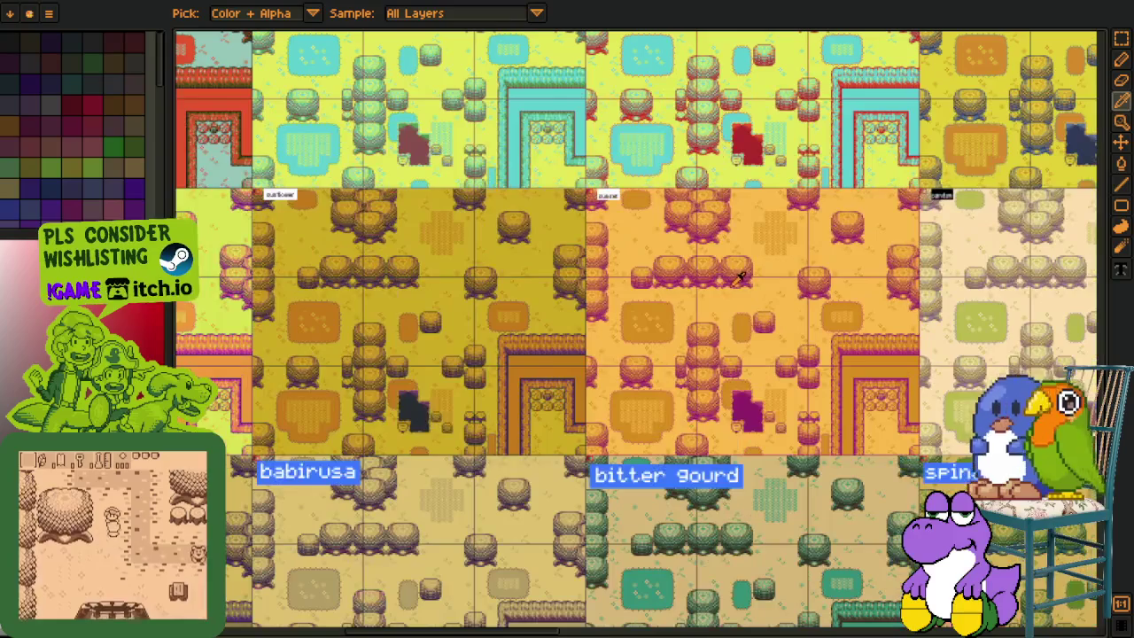
pyautogui.scroll(2, 294, 340)
pyautogui.scroll(2, 294, 339)
pyautogui.hscroll(5, 537, 334)
pyautogui.hscroll(5, 749, 337)
pyautogui.hscroll(3, 532, 265)
pyautogui.scroll(2, 372, 217)
# Step: Center the vanilla tile and zoom in close on it
pyautogui.moveTo(372, 217); pyautogui.dragTo(361, 296)
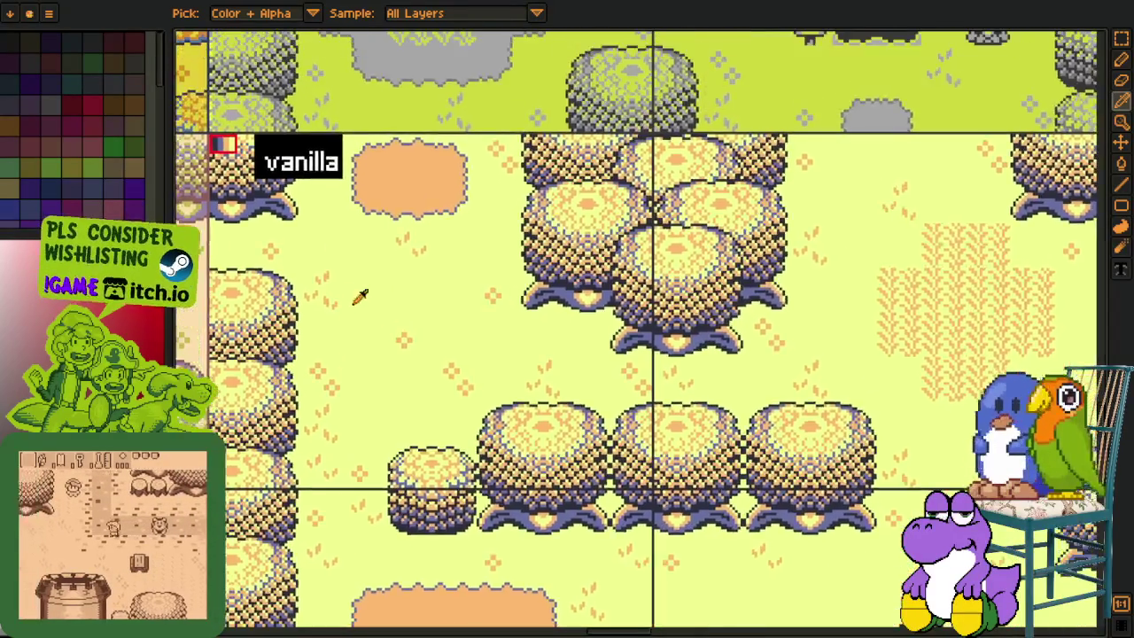
pyautogui.scroll(2, 361, 296)
pyautogui.scroll(2, 324, 261)
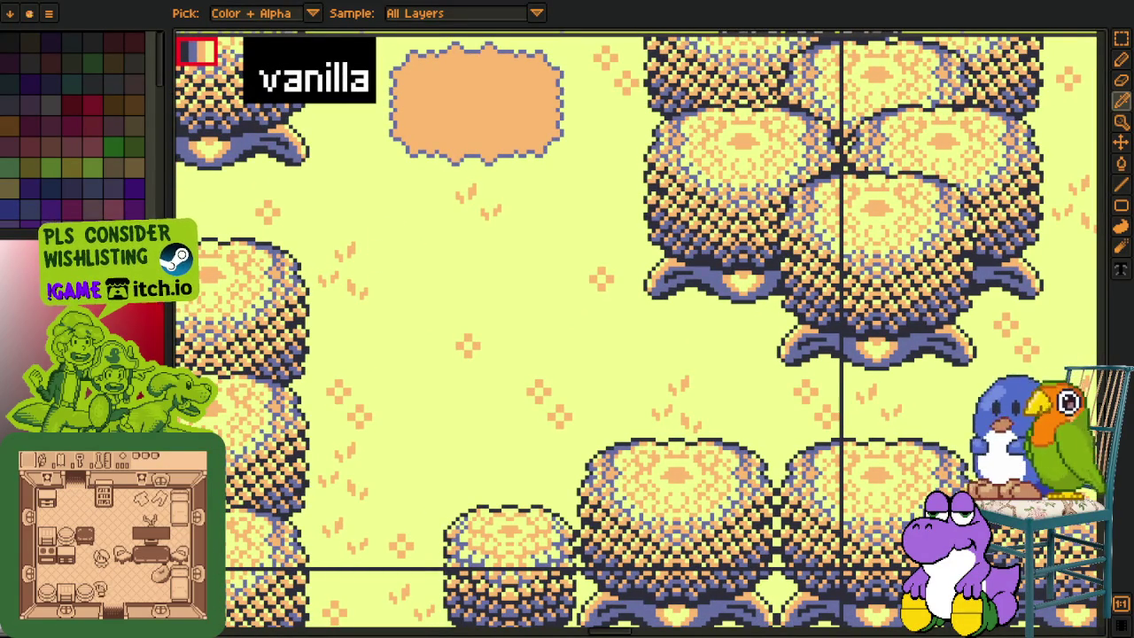
pyautogui.moveTo(374, 358)
pyautogui.mouseDown()
pyautogui.moveTo(375, 372)
pyautogui.moveTo(491, 425)
pyautogui.mouseUp()
pyautogui.scroll(-3, 446, 224)
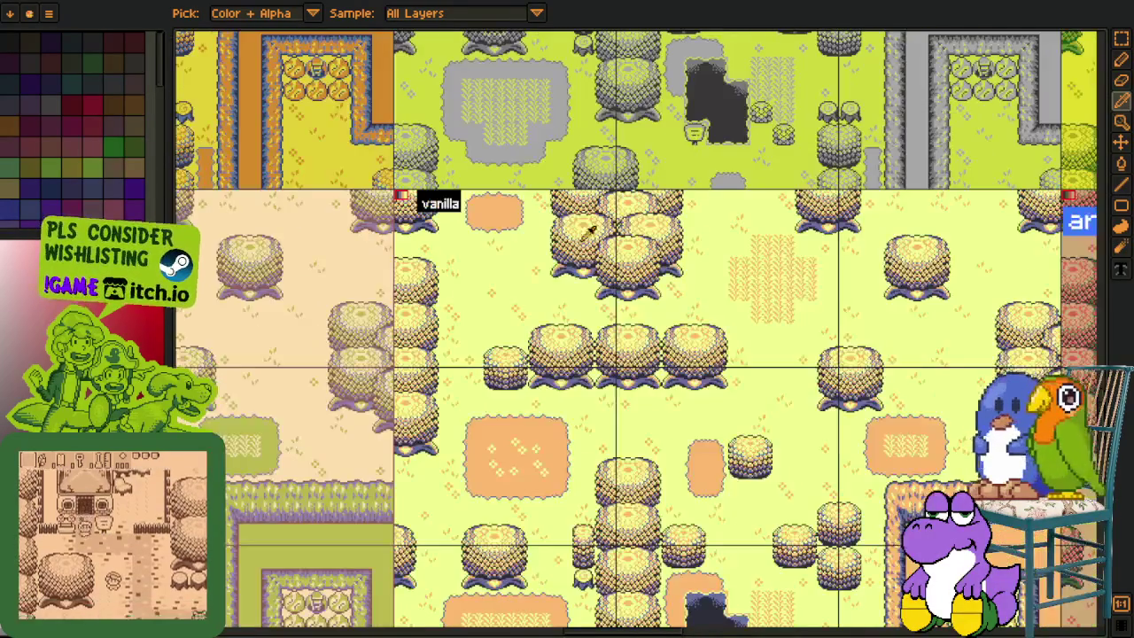
pyautogui.scroll(3, 510, 188)
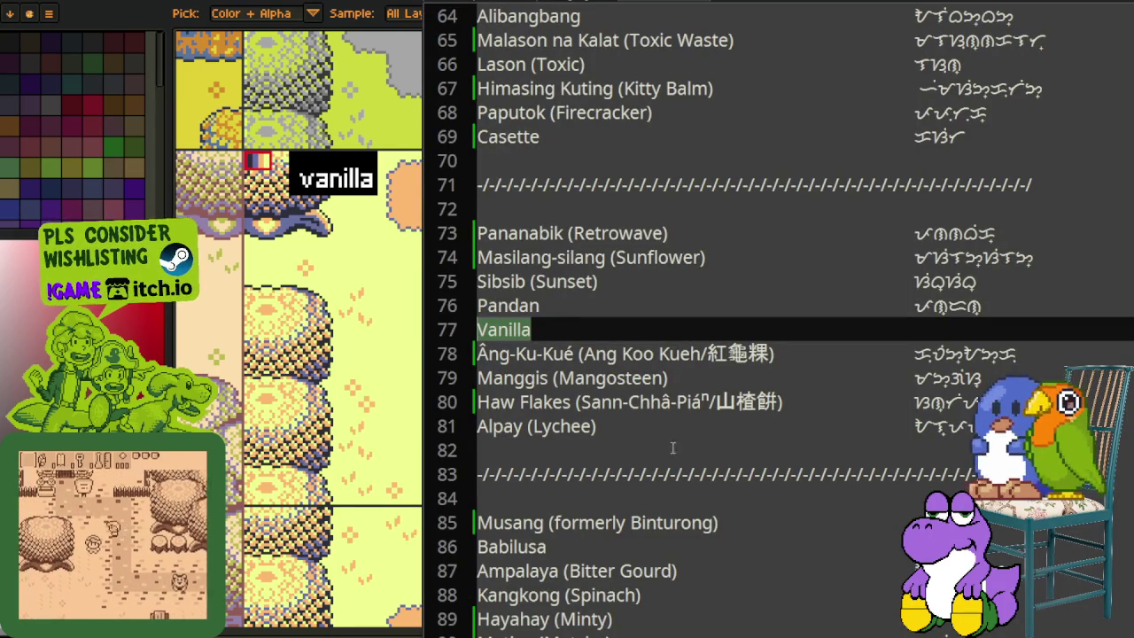
# Step: Rename line 77's Vanilla to 'Dan Taat (Egg Tart, formerly Vanilla)' and paste its Baybayin spelling
pyautogui.click(590, 331)
pyautogui.click(458, 330)
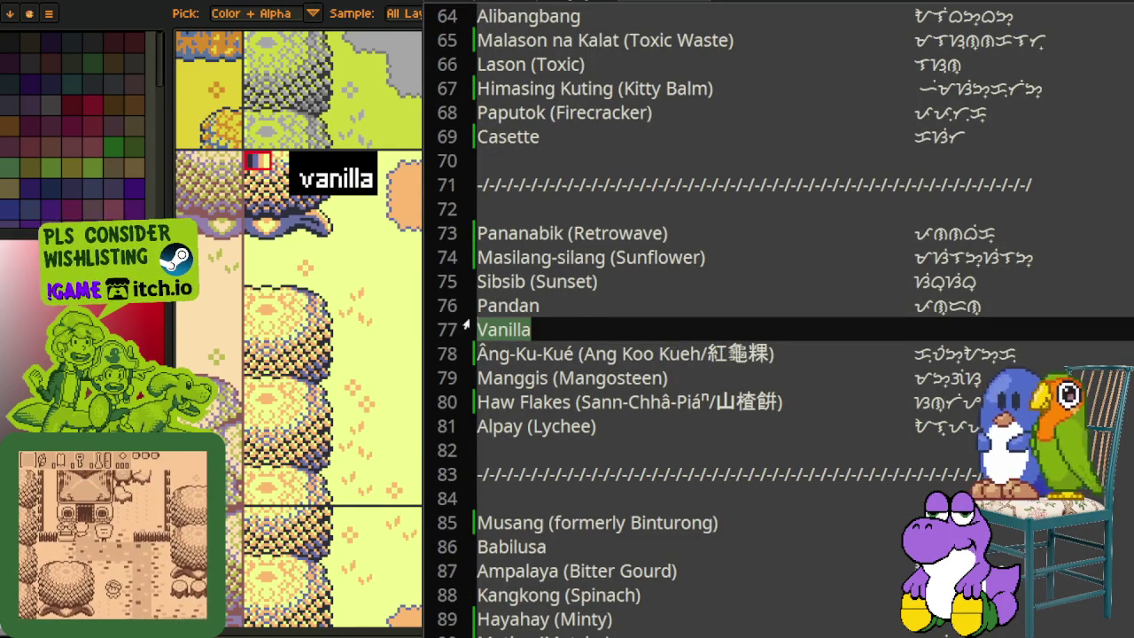
pyautogui.write('Egg Tart')
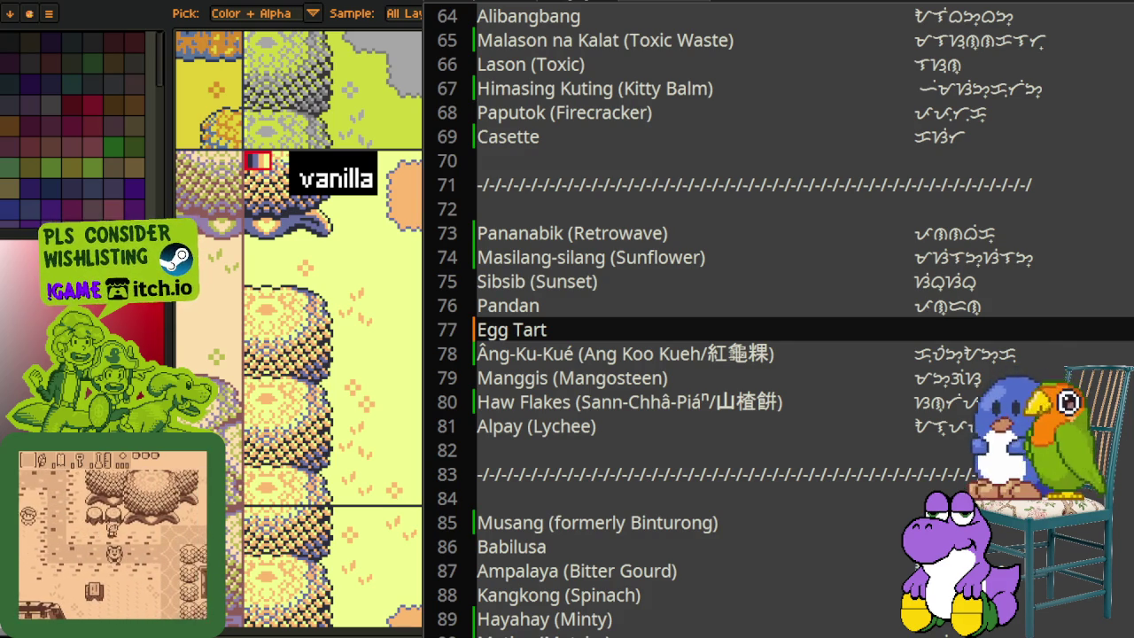
pyautogui.click(479, 330)
pyautogui.write('Dan T')
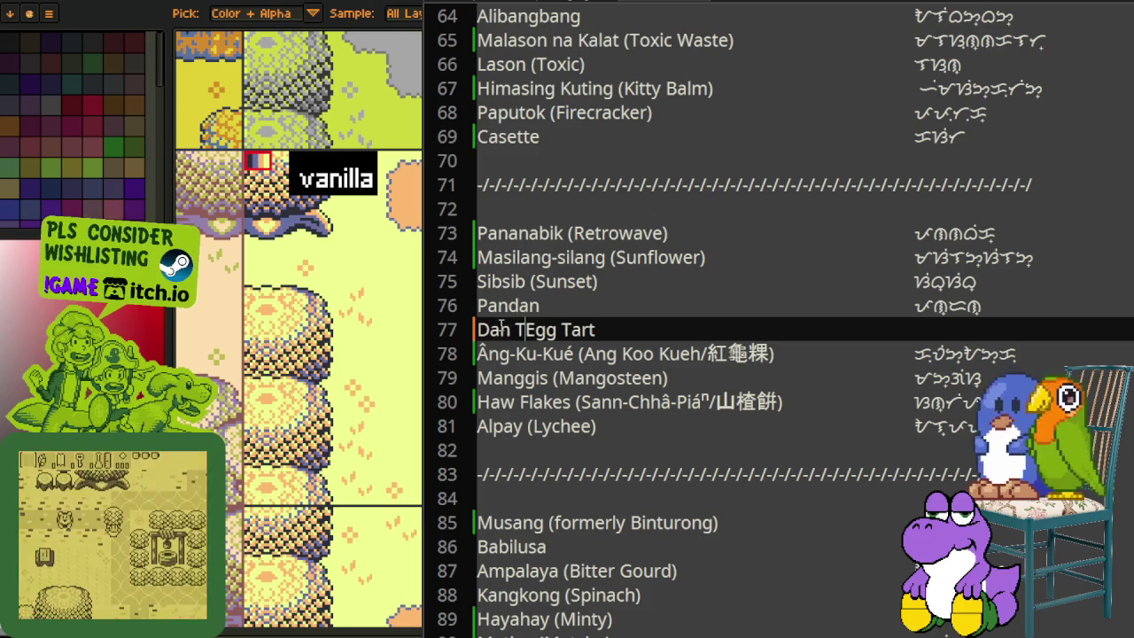
pyautogui.write('aat (Egg Tart')
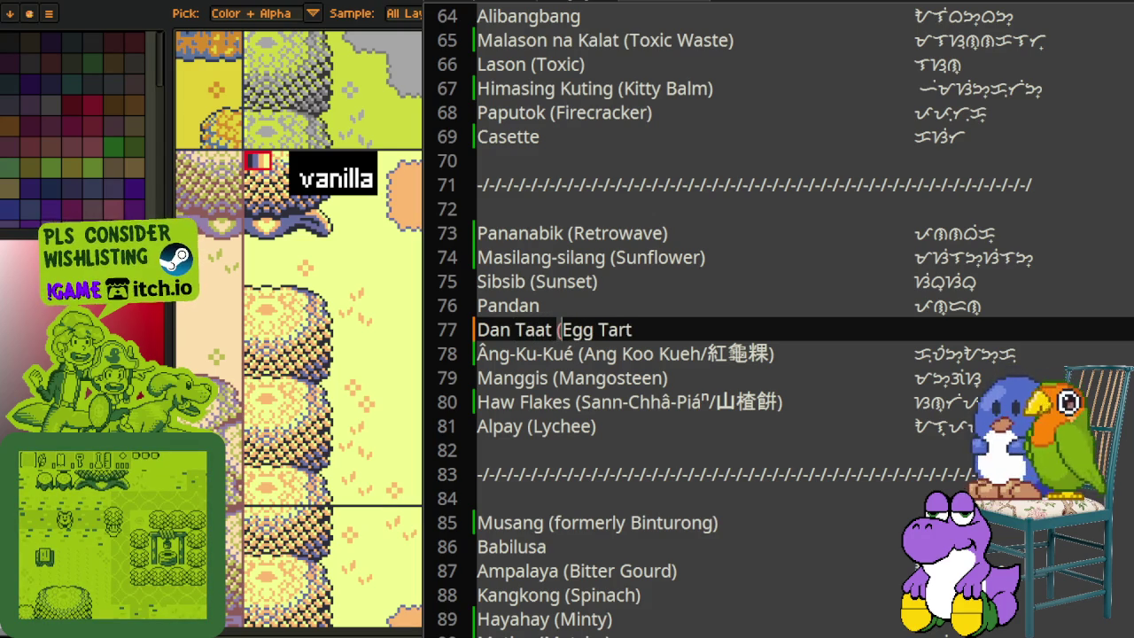
pyautogui.write(', f')
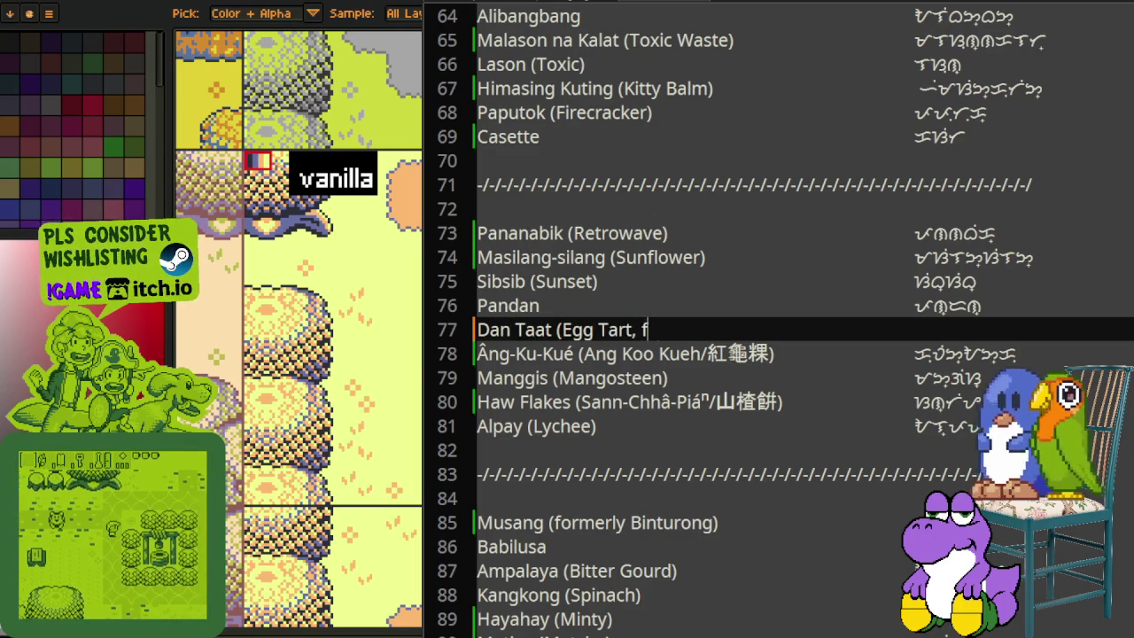
pyautogui.write('ormerly Vanilla)')
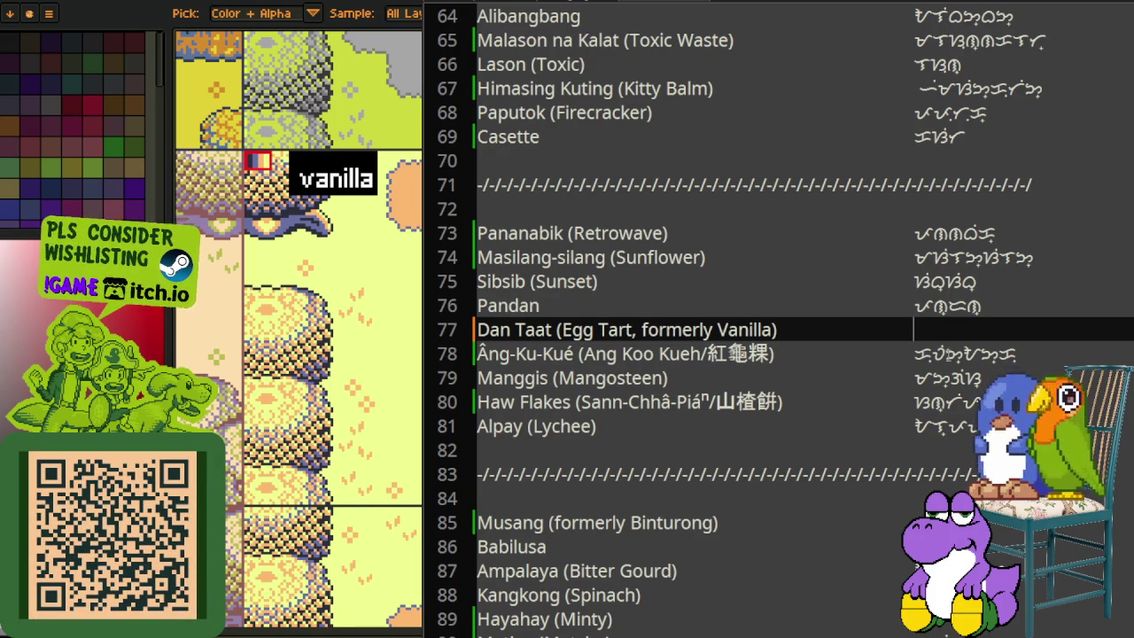
pyautogui.hotkey('ctrl', 'v')
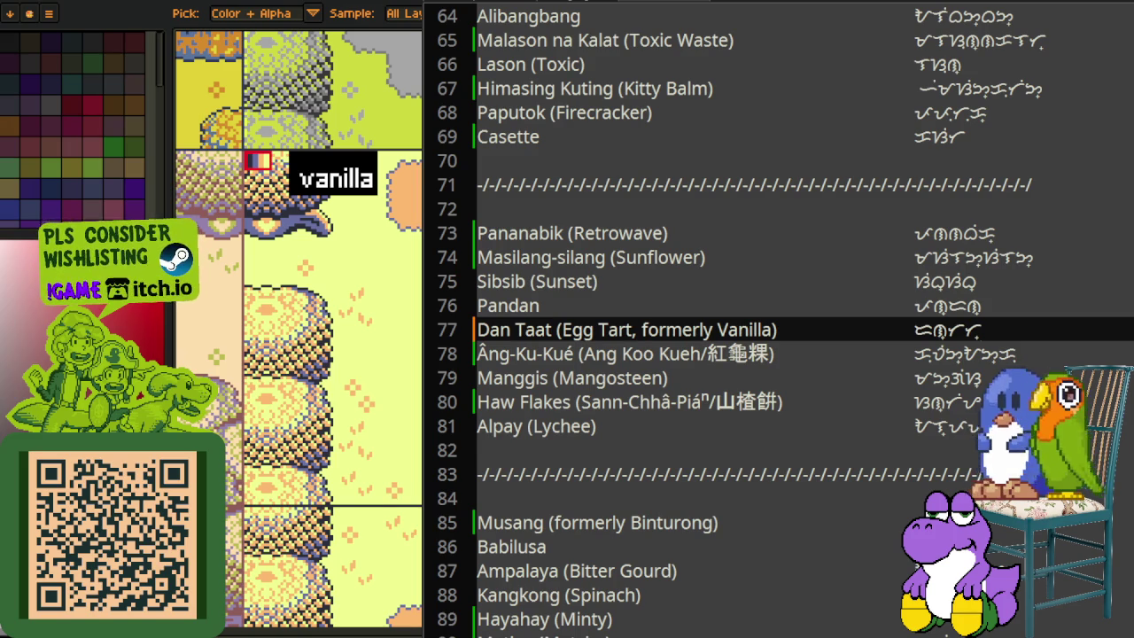
pyautogui.scroll(-2, 825, 403)
pyautogui.scroll(-1, 826, 403)
pyautogui.scroll(-2, 826, 403)
pyautogui.scroll(-1, 829, 400)
pyautogui.scroll(-3, 831, 395)
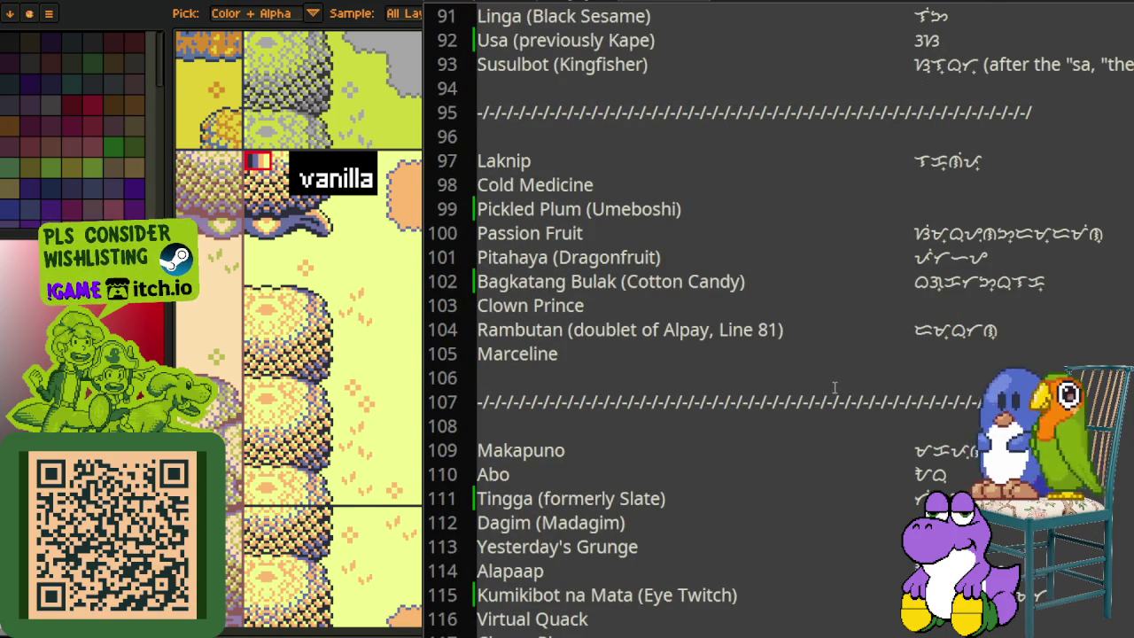
pyautogui.scroll(-1, 833, 385)
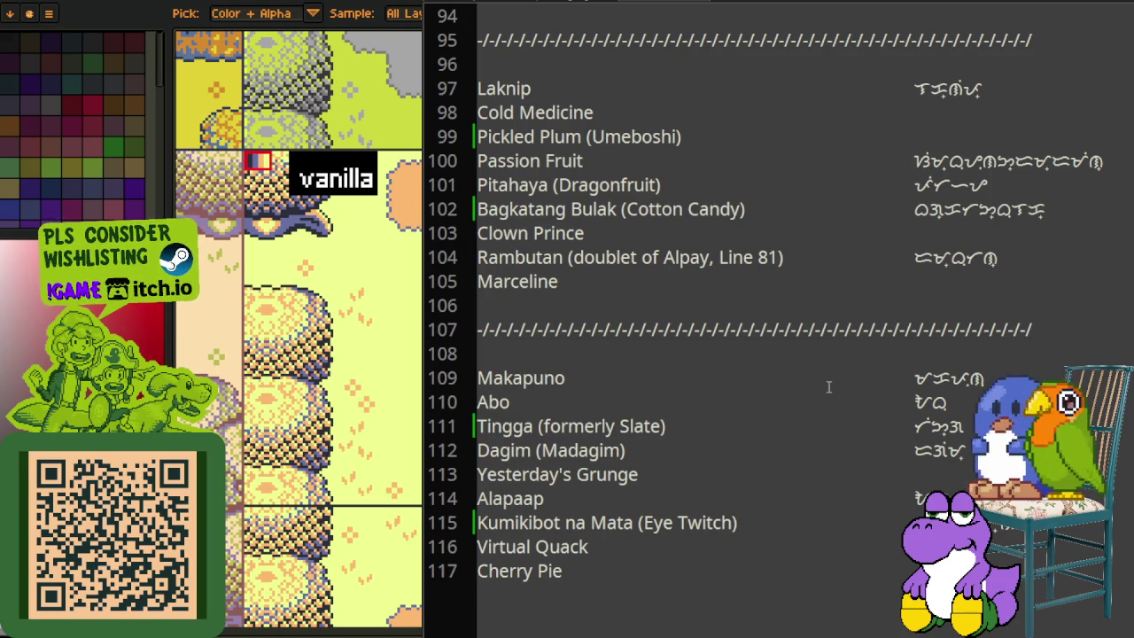
pyautogui.scroll(1, 900, 395)
pyautogui.scroll(3, 911, 383)
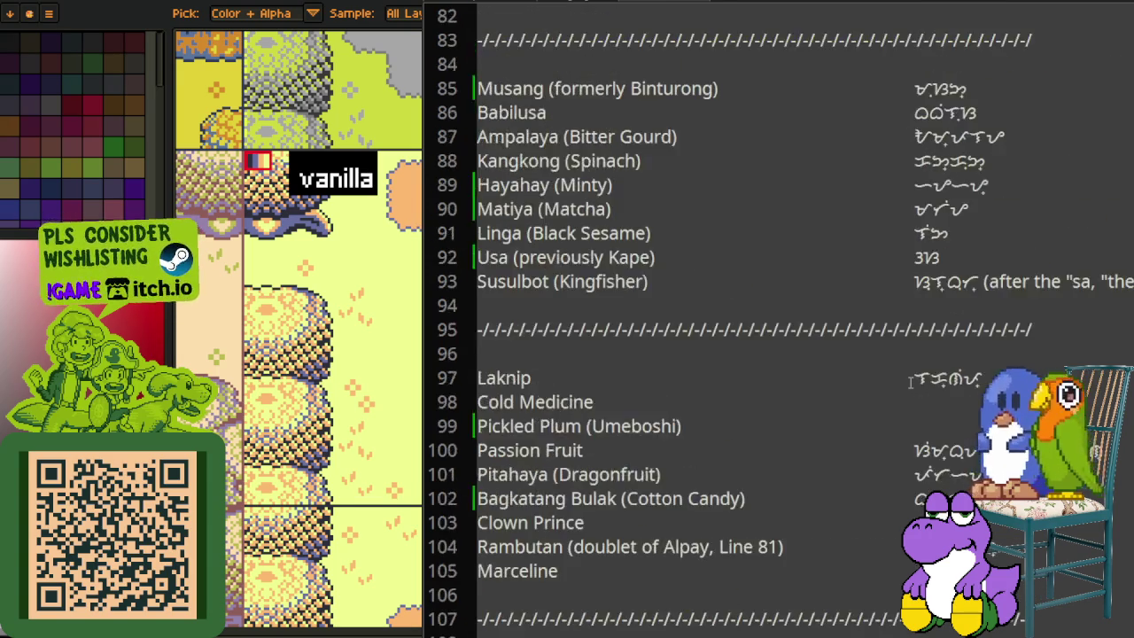
pyautogui.scroll(3, 921, 372)
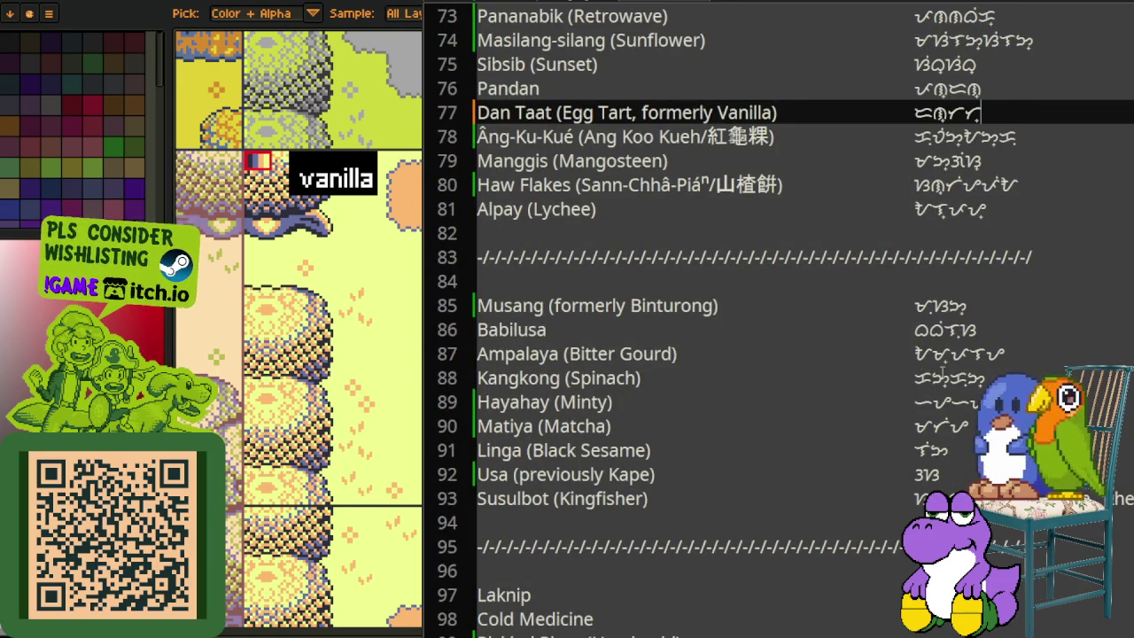
pyautogui.scroll(7, 942, 363)
pyautogui.scroll(1, 944, 365)
pyautogui.scroll(-1, 946, 367)
pyautogui.scroll(-4, 949, 369)
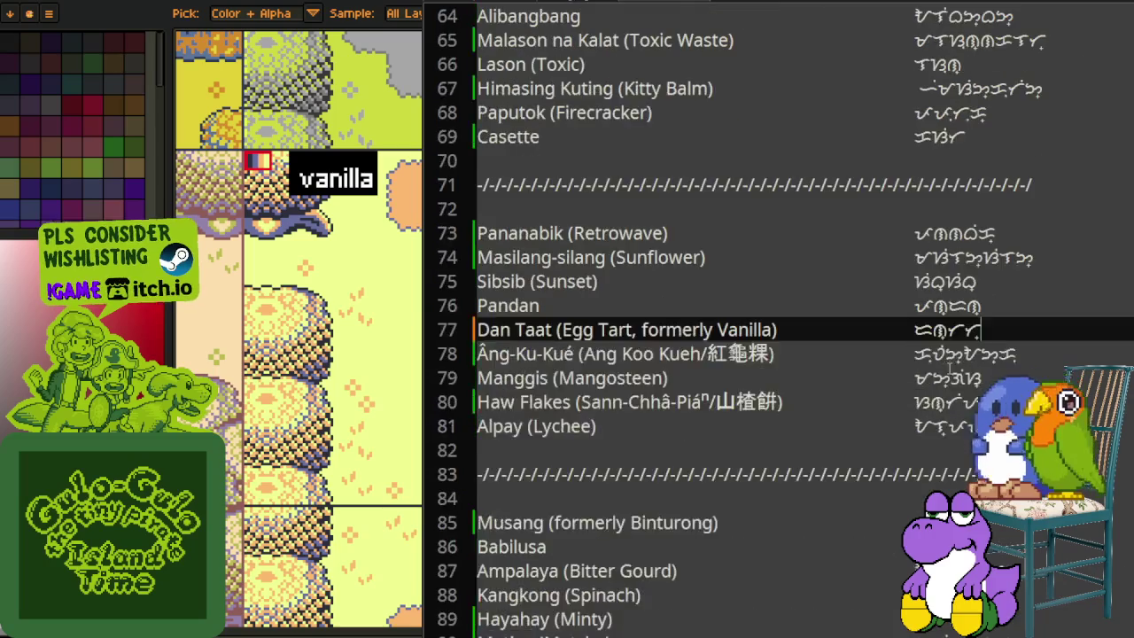
pyautogui.scroll(-3, 949, 368)
pyautogui.scroll(-2, 948, 367)
pyautogui.scroll(-1, 949, 367)
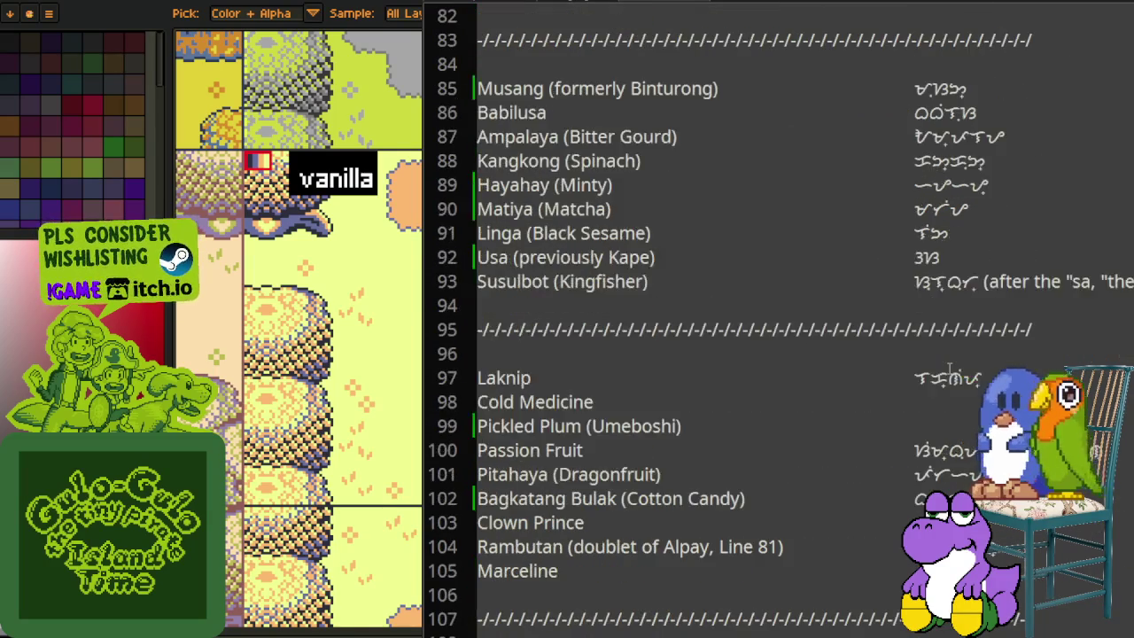
pyautogui.scroll(-1, 949, 371)
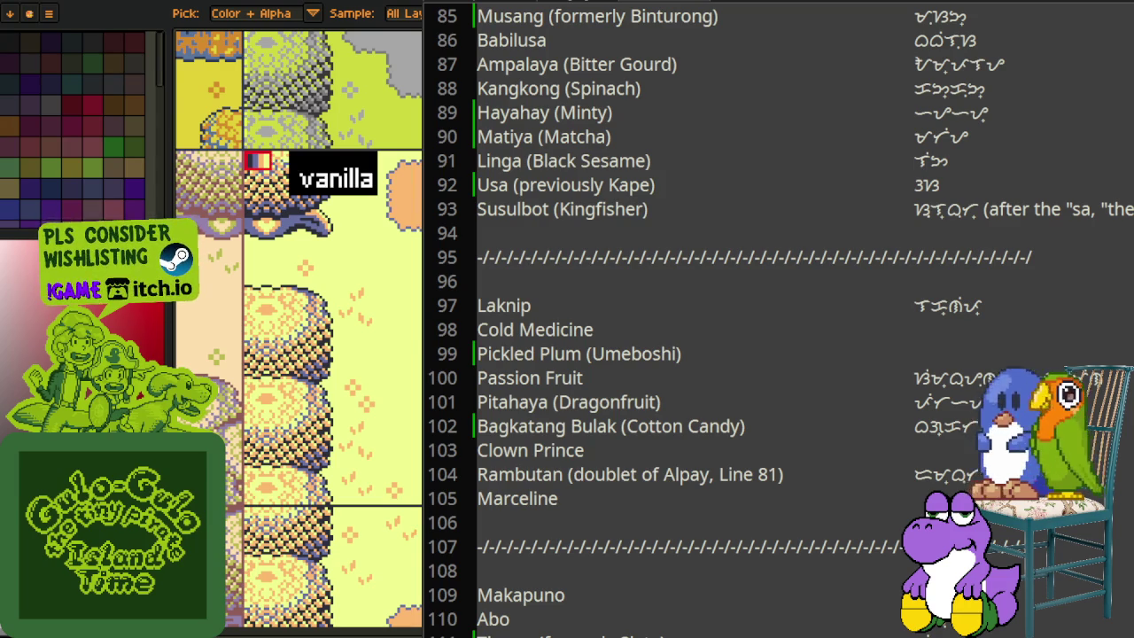
# Step: Hide the name list and center the cold medicine tile on Aseprite's canvas
pyautogui.hotkey('alt', 'Tab')
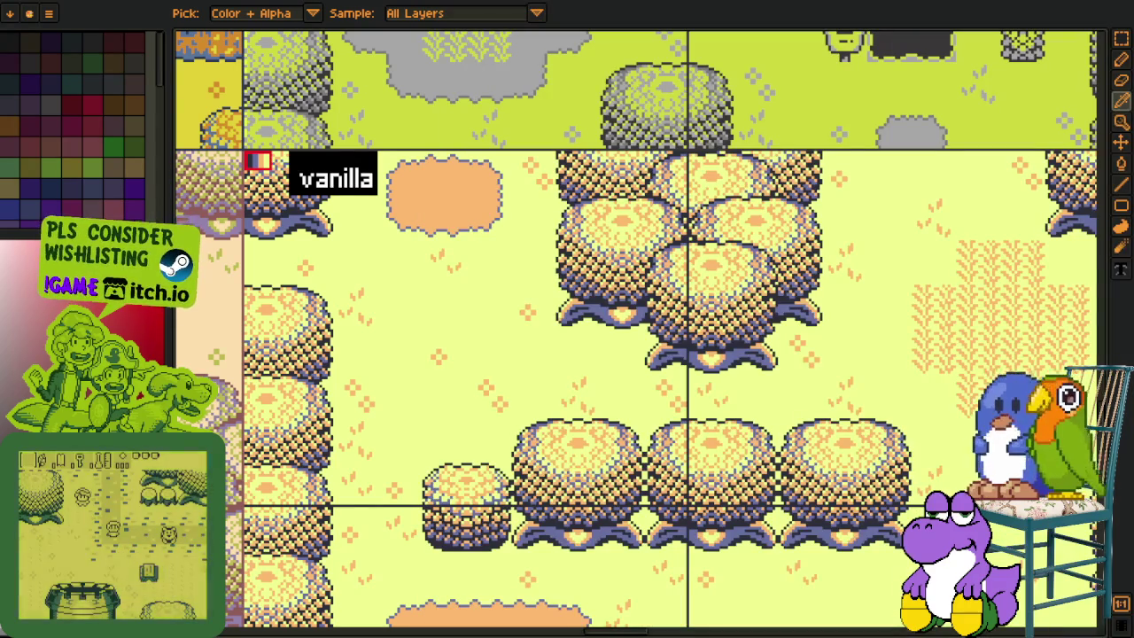
pyautogui.scroll(-5, 706, 470)
pyautogui.scroll(-3, 706, 470)
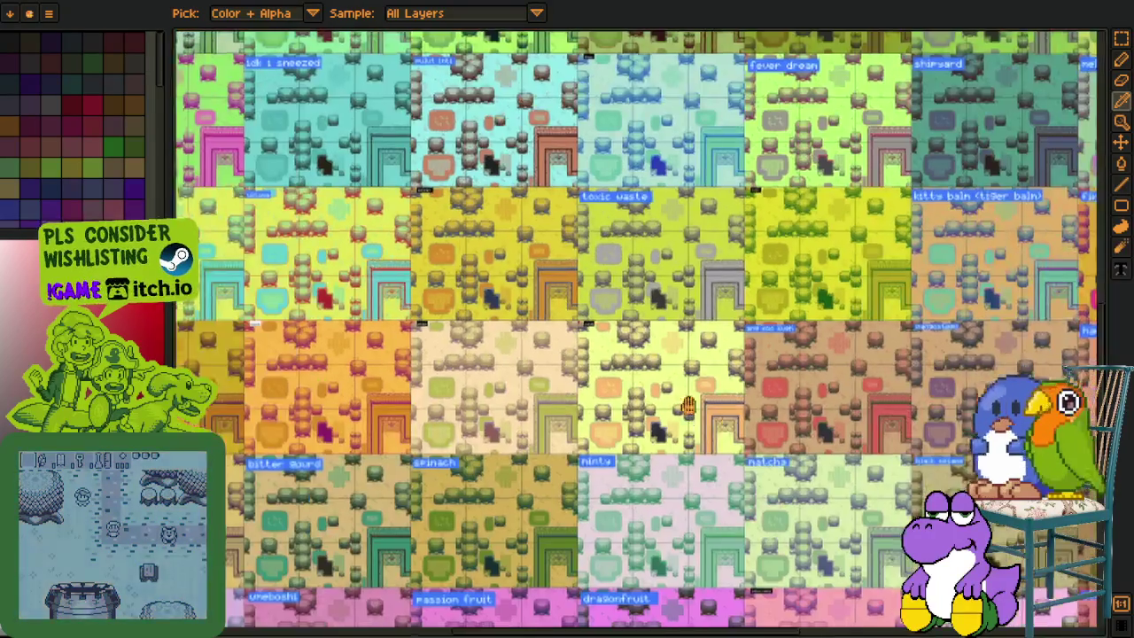
pyautogui.scroll(2, 706, 469)
pyautogui.scroll(1, 706, 469)
pyautogui.scroll(-1, 700, 416)
pyautogui.scroll(1, 693, 379)
pyautogui.scroll(2, 693, 379)
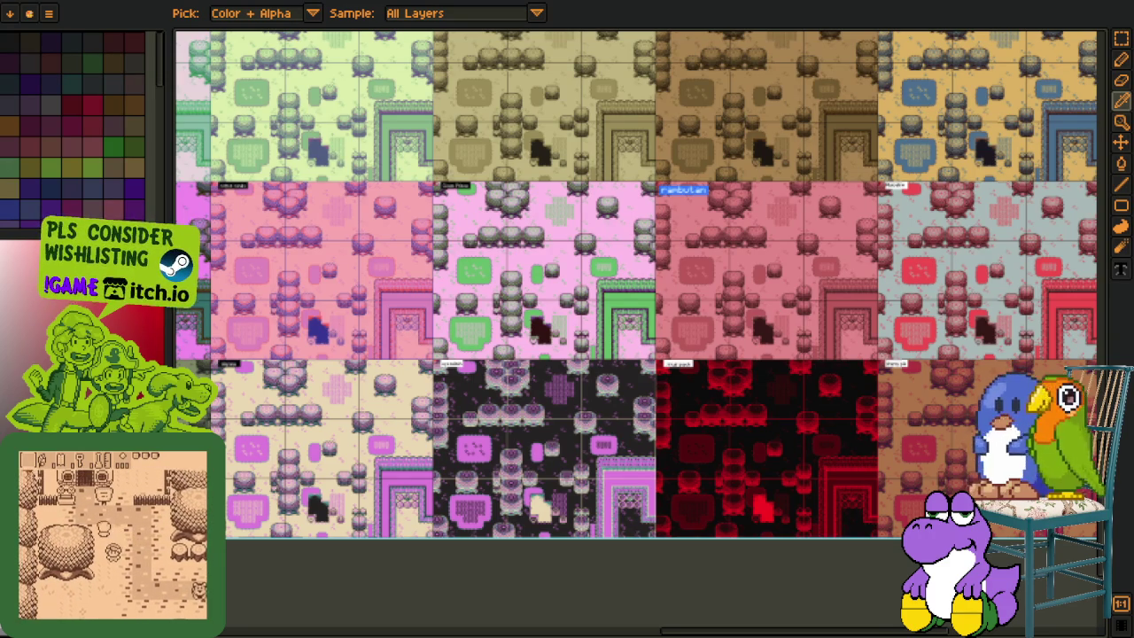
pyautogui.scroll(-3, 252, 404)
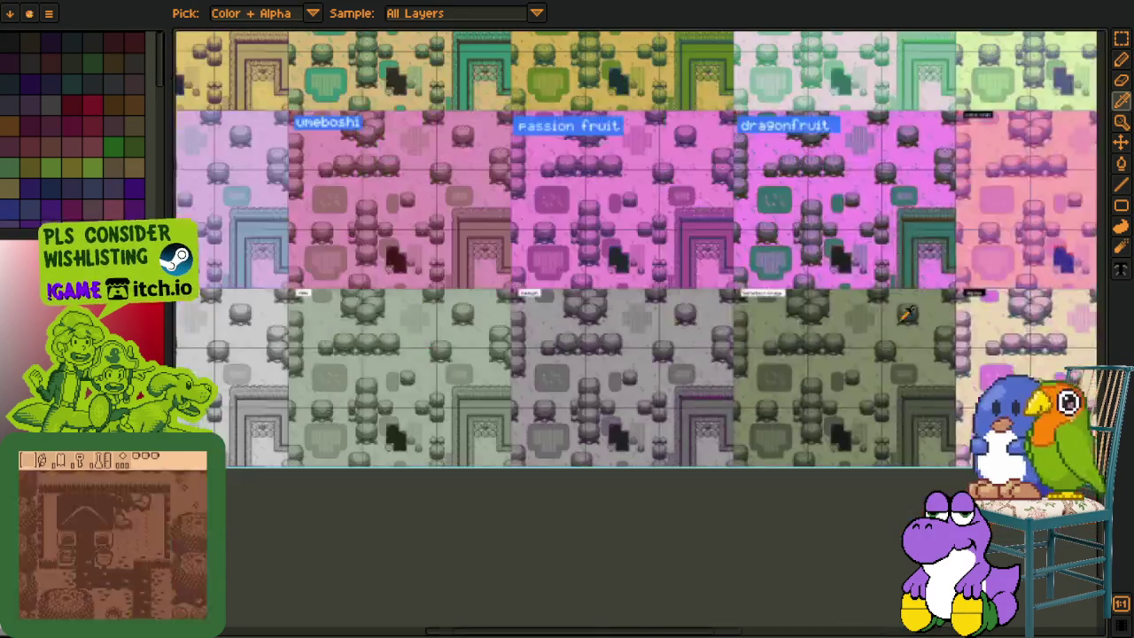
pyautogui.scroll(-2, 478, 302)
pyautogui.scroll(-2, 620, 230)
pyautogui.scroll(2, 713, 197)
pyautogui.scroll(2, 713, 197)
pyautogui.moveTo(729, 203)
pyautogui.mouseDown()
pyautogui.moveTo(570, 473)
pyautogui.moveTo(527, 412)
pyautogui.mouseUp()
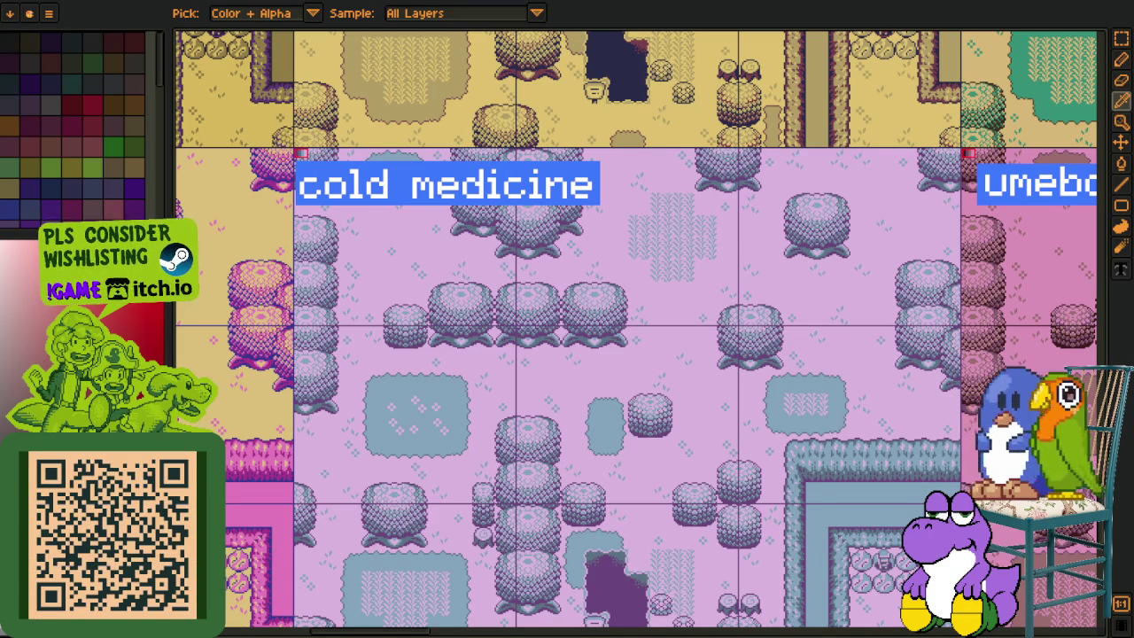
# Step: Pan past the passion fruit tile up to the yellow and orange rows with the toxic waste tile
pyautogui.scroll(-2, 479, 376)
pyautogui.moveTo(646, 429); pyautogui.dragTo(459, 298)
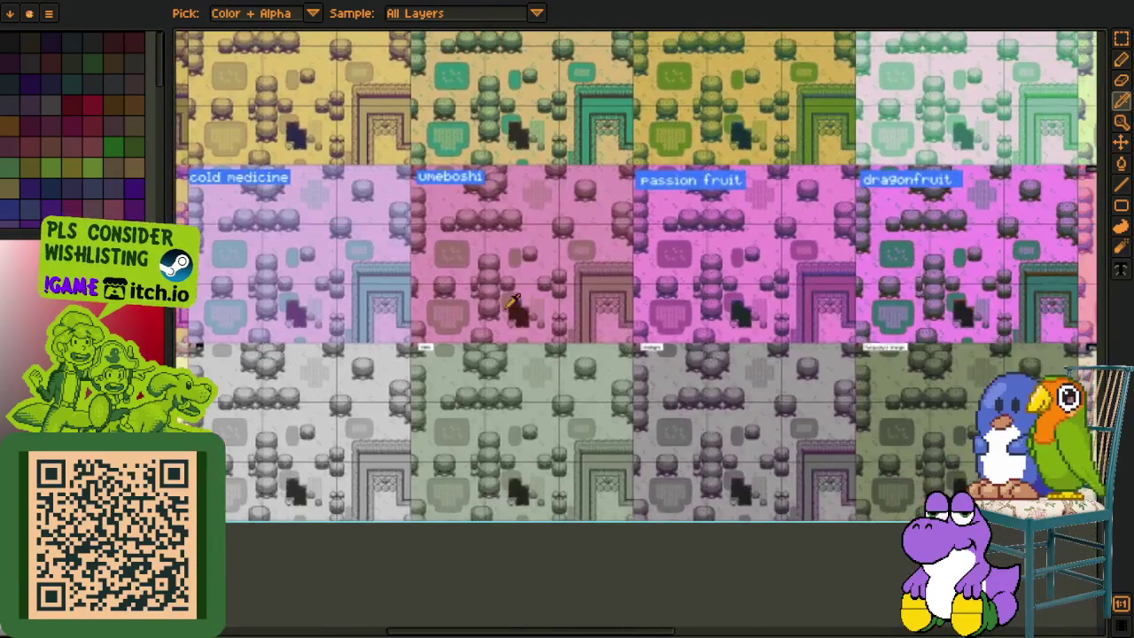
pyautogui.scroll(1, 753, 235)
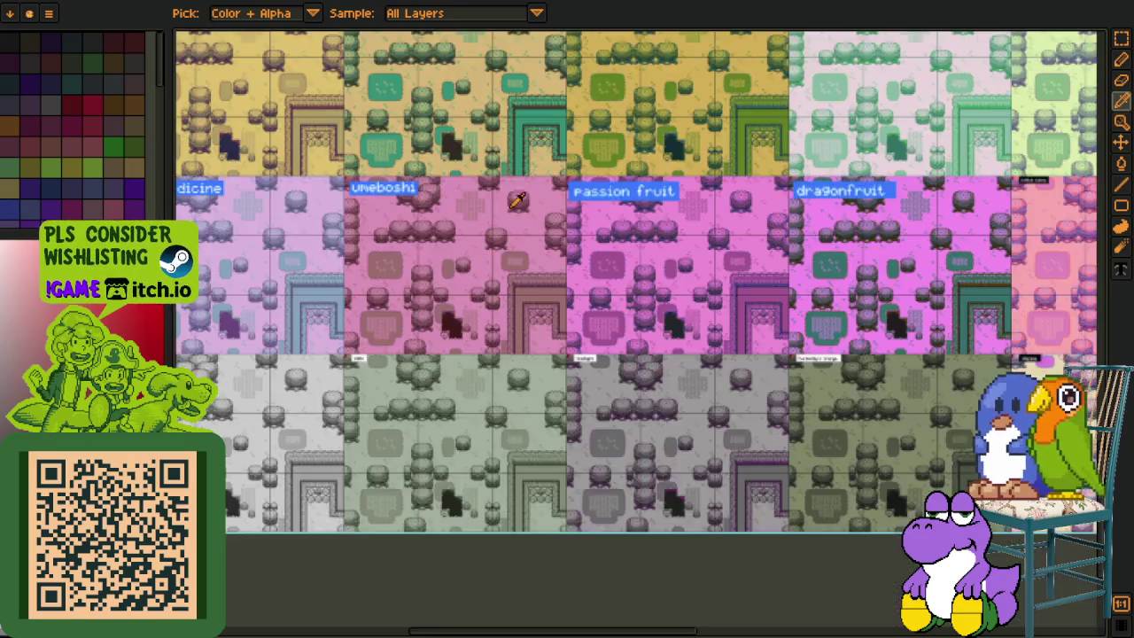
pyautogui.scroll(-1, 422, 308)
pyautogui.moveTo(422, 133); pyautogui.dragTo(421, 308)
pyautogui.scroll(1, 422, 308)
pyautogui.scroll(-1, 421, 308)
pyautogui.scroll(1, 359, 215)
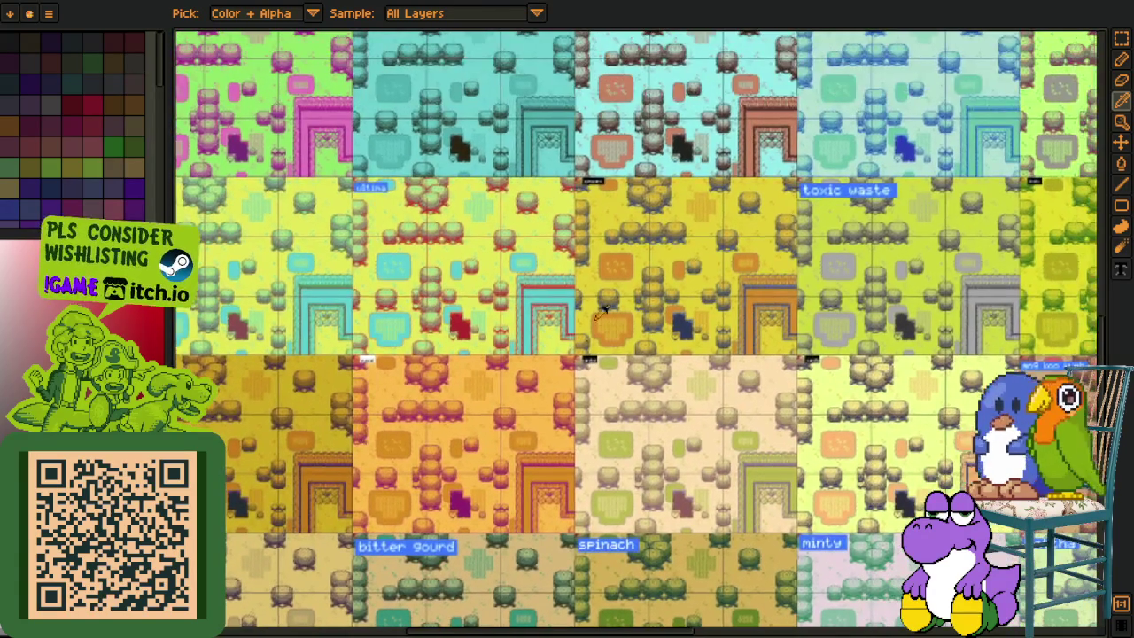
pyautogui.scroll(-1, 569, 207)
pyautogui.scroll(1, 627, 193)
pyautogui.scroll(3, 567, 226)
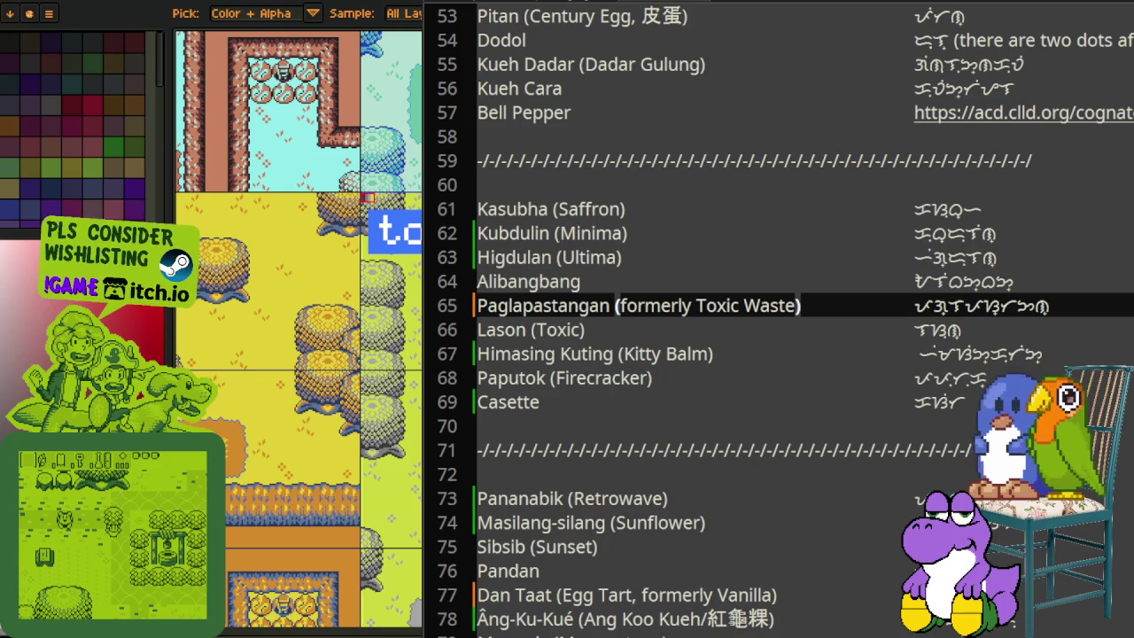
# Step: Hide the text editor to bring back Aseprite's toxic waste tile map
pyautogui.hotkey('alt', 'Tab')
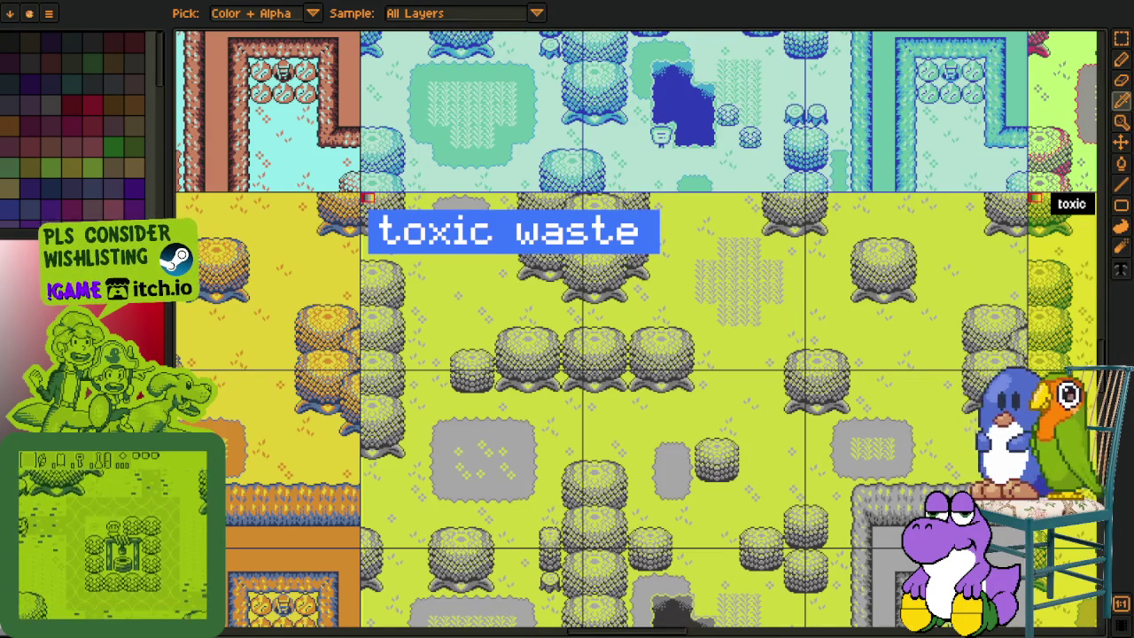
pyautogui.scroll(-1, 384, 320)
pyautogui.scroll(-1, 384, 321)
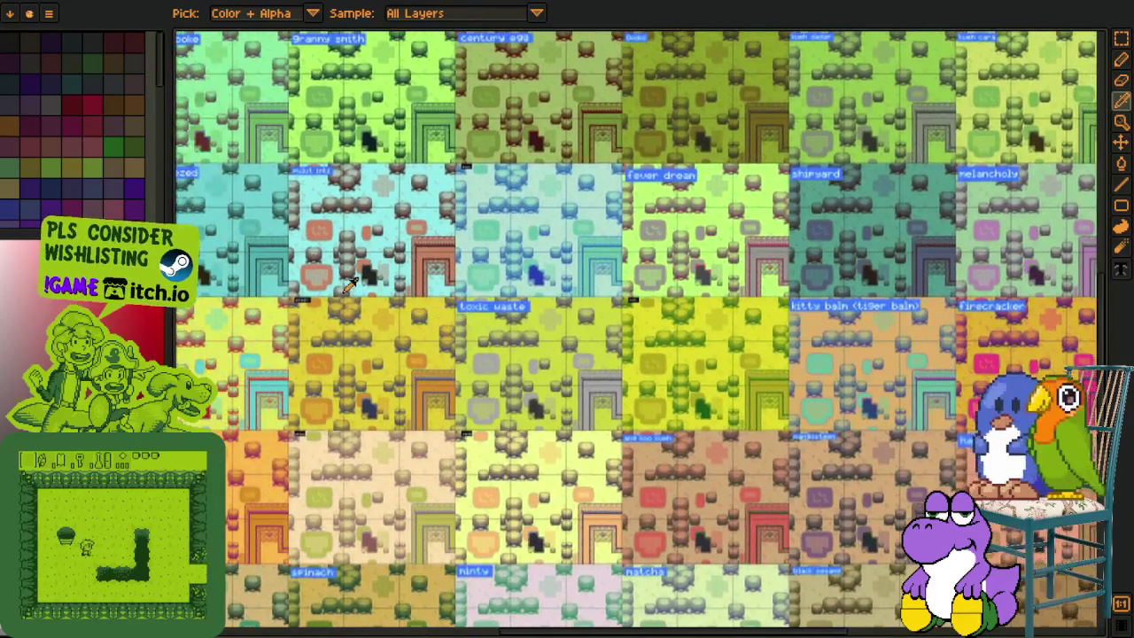
pyautogui.scroll(1, 351, 280)
pyautogui.scroll(1, 747, 305)
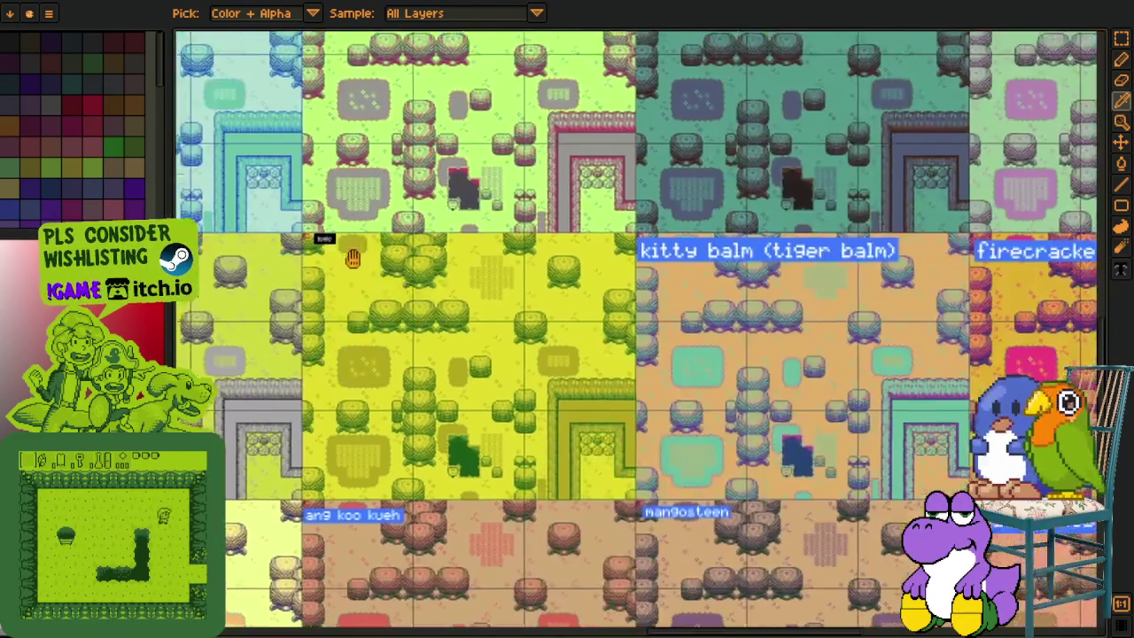
pyautogui.scroll(-5, 490, 267)
pyautogui.hscroll(5, 491, 267)
pyautogui.hscroll(2, 490, 266)
pyautogui.scroll(2, 491, 266)
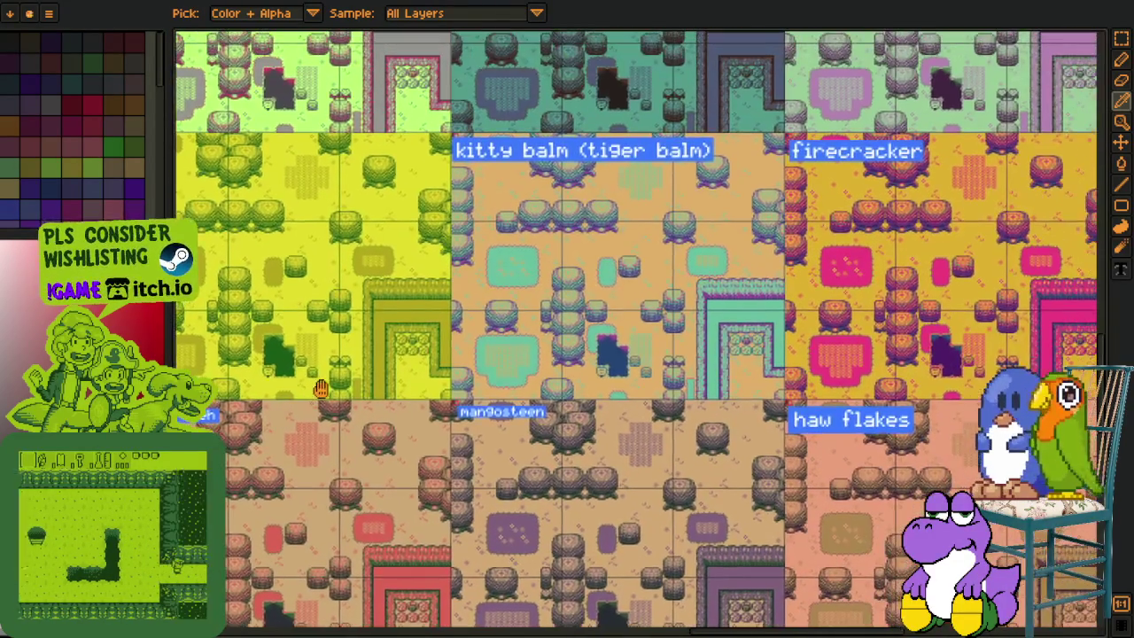
pyautogui.hscroll(-3, 550, 275)
pyautogui.hscroll(-8, 614, 288)
pyautogui.scroll(-2, 614, 288)
pyautogui.hscroll(-2, 614, 287)
pyautogui.hscroll(-4, 506, 311)
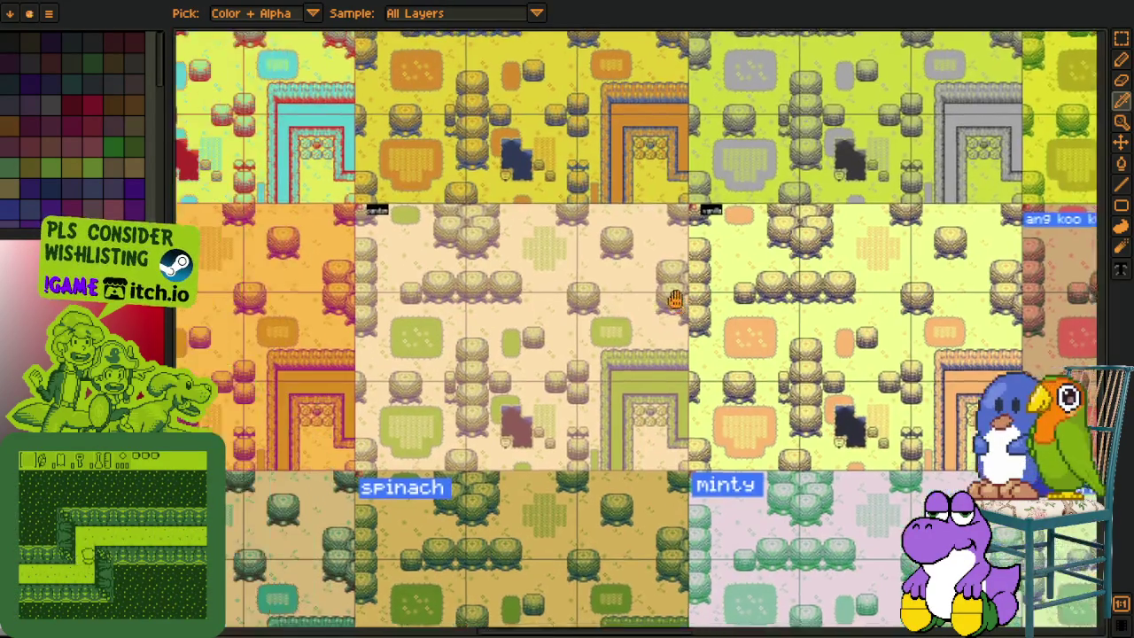
pyautogui.hscroll(-4, 506, 311)
pyautogui.hscroll(-6, 364, 303)
pyautogui.scroll(-3, 363, 303)
pyautogui.hscroll(-4, 363, 303)
pyautogui.scroll(1, 363, 303)
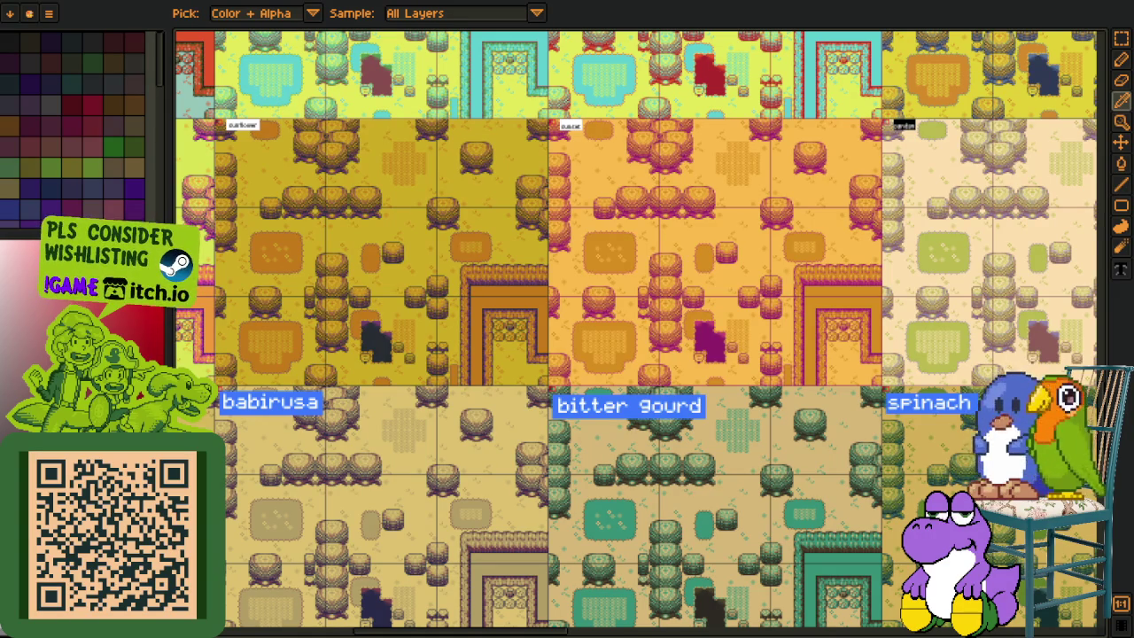
pyautogui.moveTo(375, 247); pyautogui.dragTo(799, 281)
pyautogui.hscroll(5, 799, 281)
pyautogui.scroll(6, 824, 283)
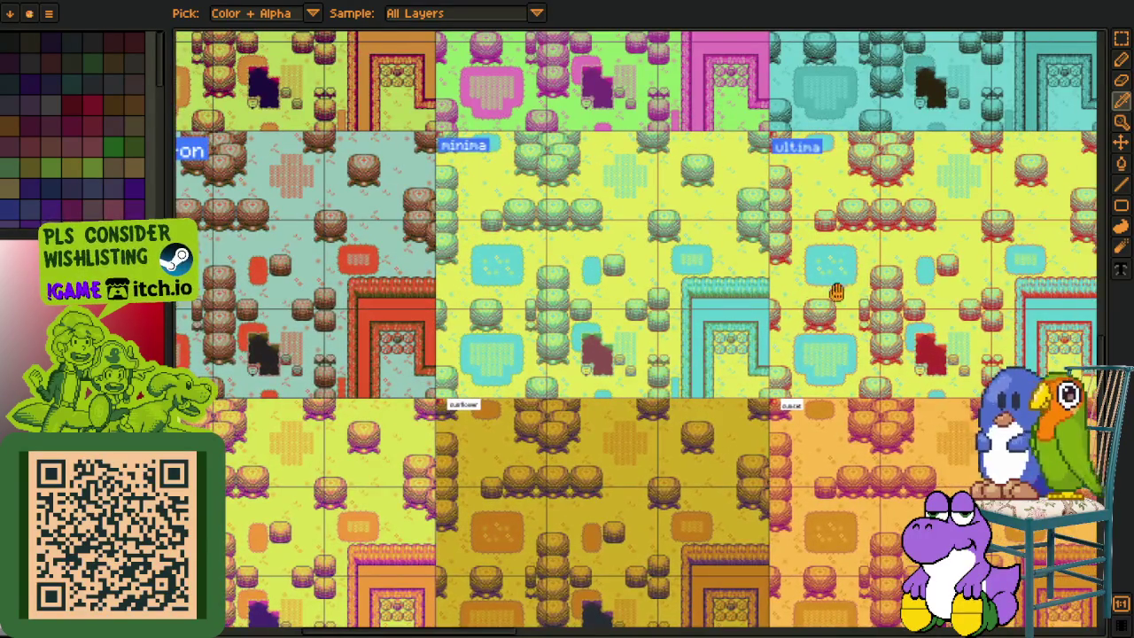
pyautogui.hscroll(10, 844, 287)
pyautogui.scroll(7, 620, 265)
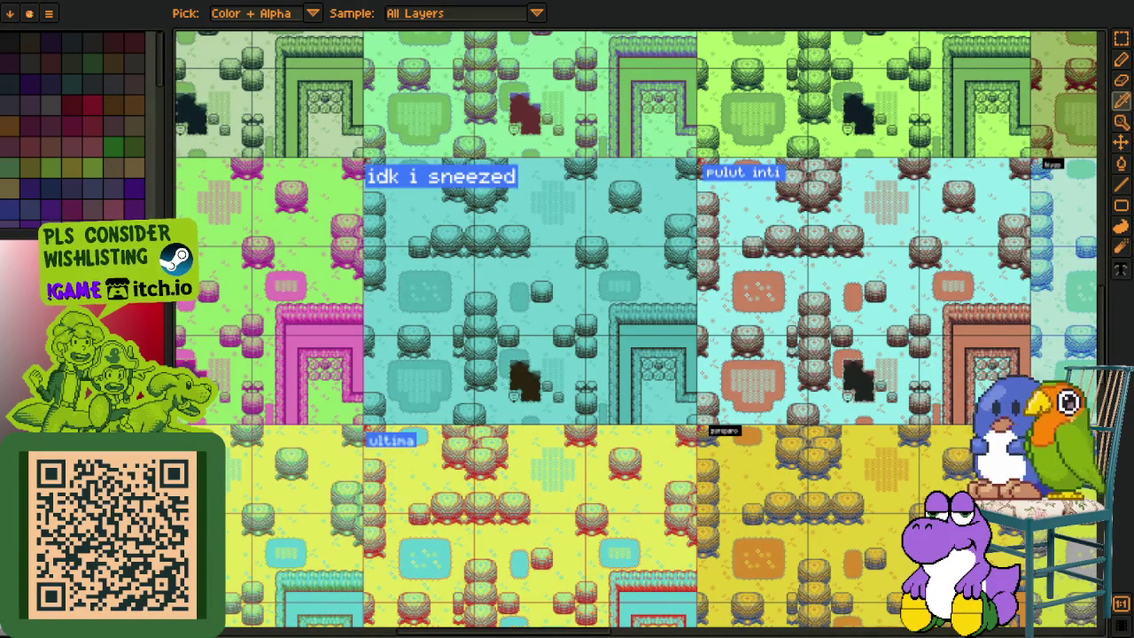
pyautogui.moveTo(372, 280); pyautogui.dragTo(740, 265)
pyautogui.scroll(1, 741, 266)
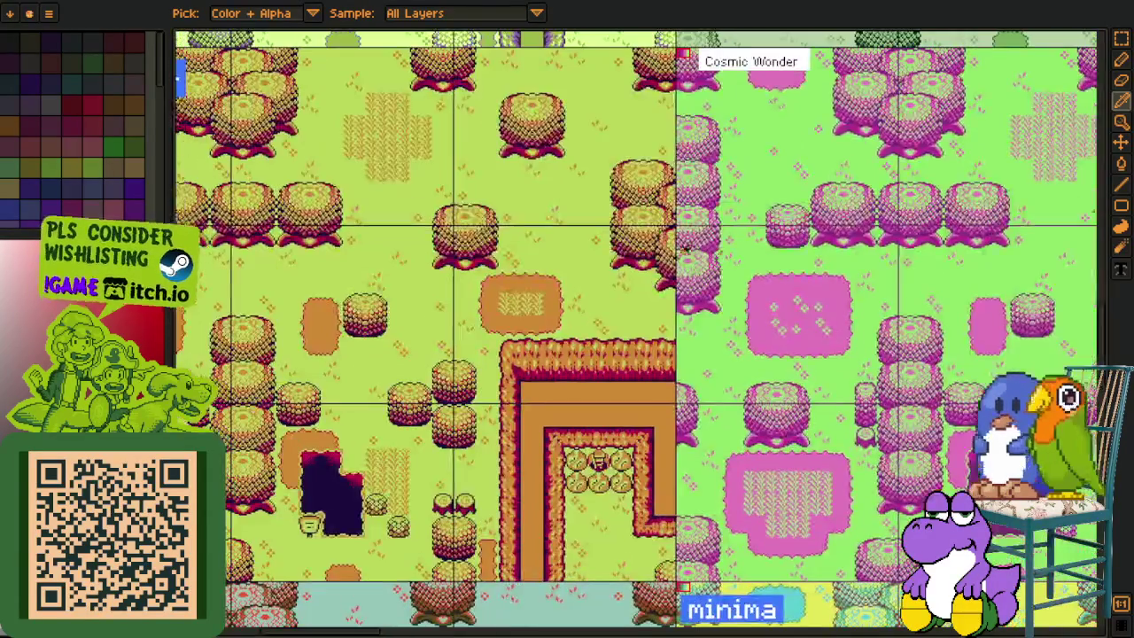
pyautogui.scroll(1, 723, 252)
pyautogui.scroll(-2, 599, 271)
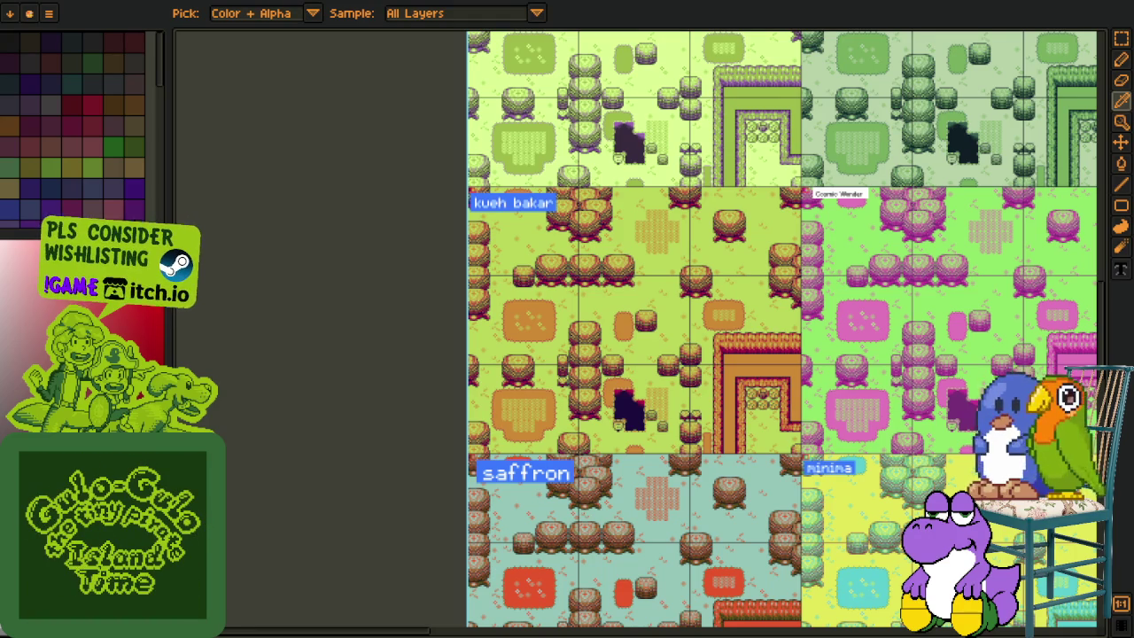
pyautogui.scroll(1, 811, 242)
pyautogui.moveTo(898, 228)
pyautogui.mouseDown()
pyautogui.moveTo(688, 253)
pyautogui.moveTo(868, 274)
pyautogui.moveTo(752, 278)
pyautogui.moveTo(683, 304)
pyautogui.moveTo(785, 304)
pyautogui.moveTo(731, 303)
pyautogui.mouseUp()
pyautogui.scroll(-1, 803, 282)
pyautogui.scroll(1, 795, 282)
pyautogui.hscroll(5, 733, 337)
pyautogui.hscroll(5, 700, 292)
pyautogui.hscroll(5, 700, 291)
pyautogui.scroll(-1, 708, 291)
pyautogui.hscroll(-5, 625, 301)
pyautogui.hscroll(-10, 708, 306)
pyautogui.hscroll(-5, 797, 319)
pyautogui.hscroll(-15, 818, 324)
pyautogui.hscroll(-10, 806, 332)
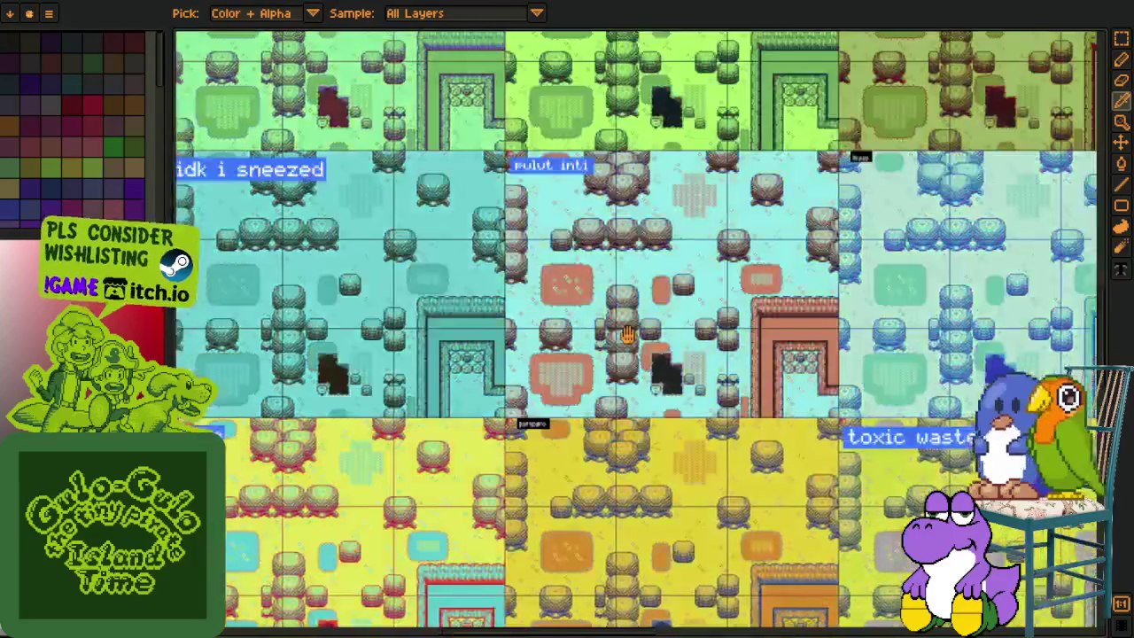
pyautogui.hscroll(-10, 779, 354)
pyautogui.scroll(1, 779, 354)
pyautogui.hscroll(-8, 744, 380)
pyautogui.scroll(2, 744, 381)
pyautogui.scroll(1, 714, 421)
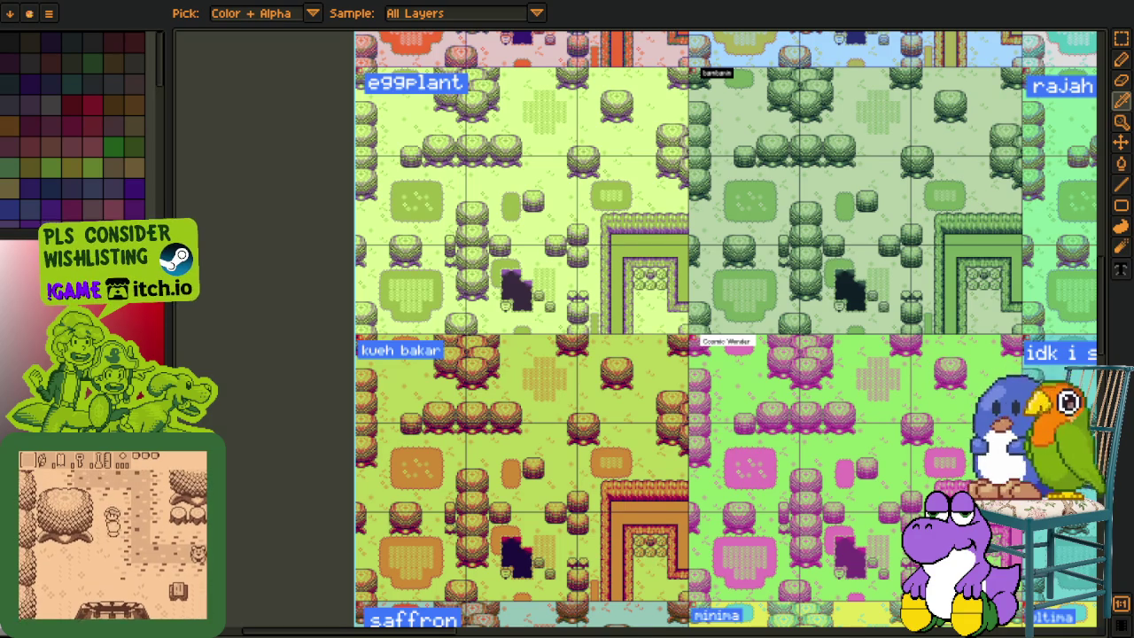
pyautogui.hotkey('alt', 'Tab')
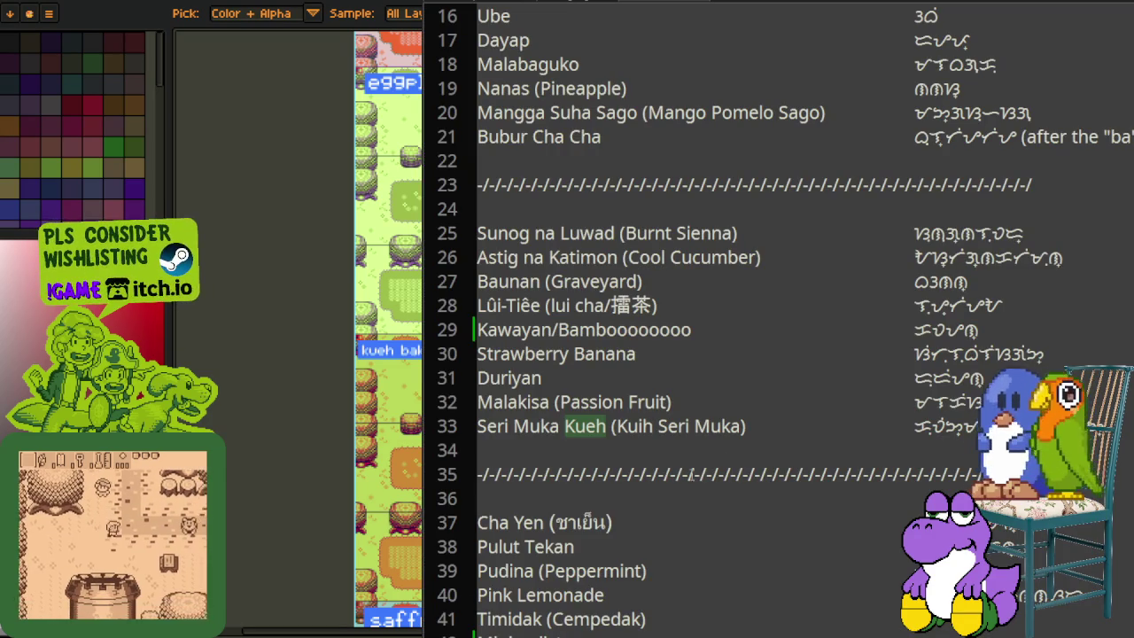
# Step: Scroll the list to the dashed divider line after Bell Pepper
pyautogui.scroll(3, 628, 382)
pyautogui.scroll(2, 627, 381)
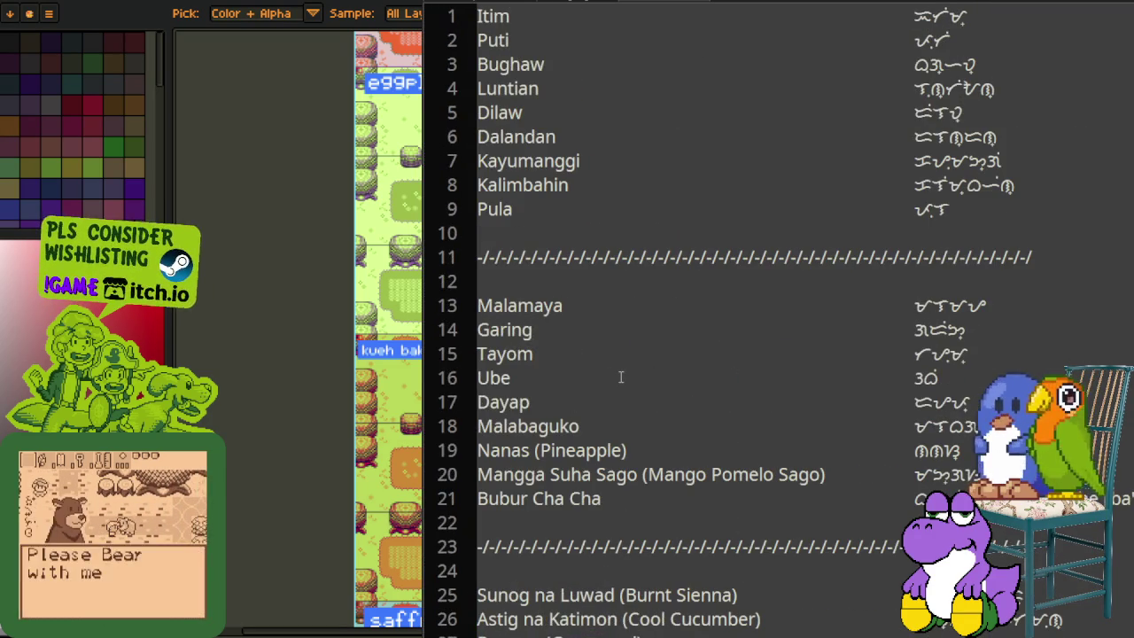
pyautogui.scroll(-2, 627, 382)
pyautogui.scroll(-2, 620, 383)
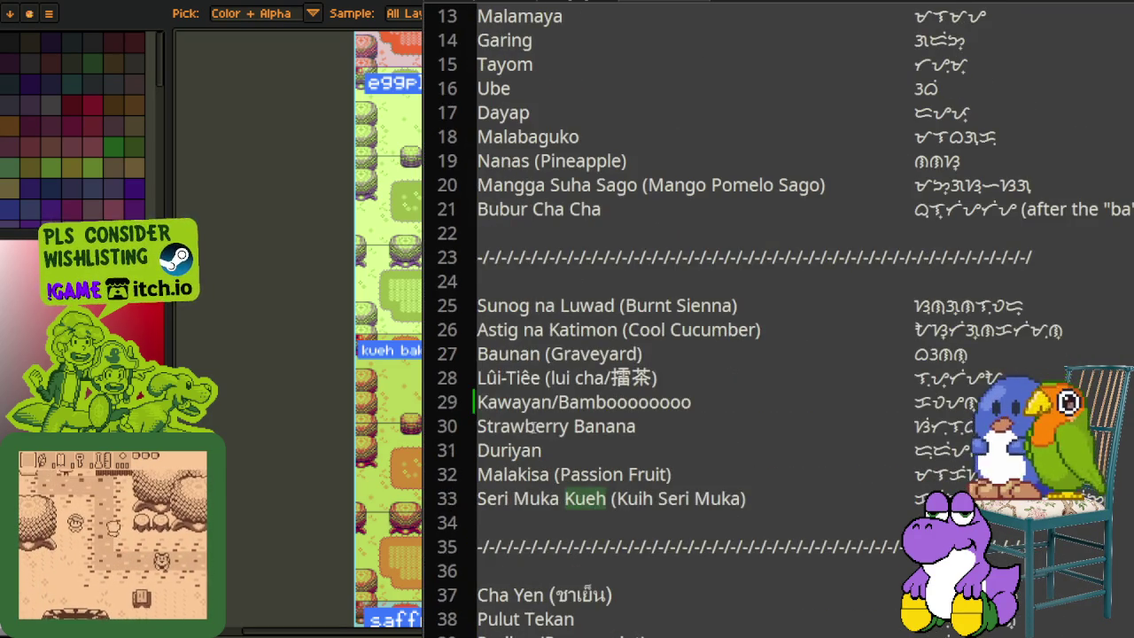
pyautogui.scroll(-2, 460, 403)
pyautogui.scroll(-1, 496, 421)
pyautogui.scroll(-3, 535, 440)
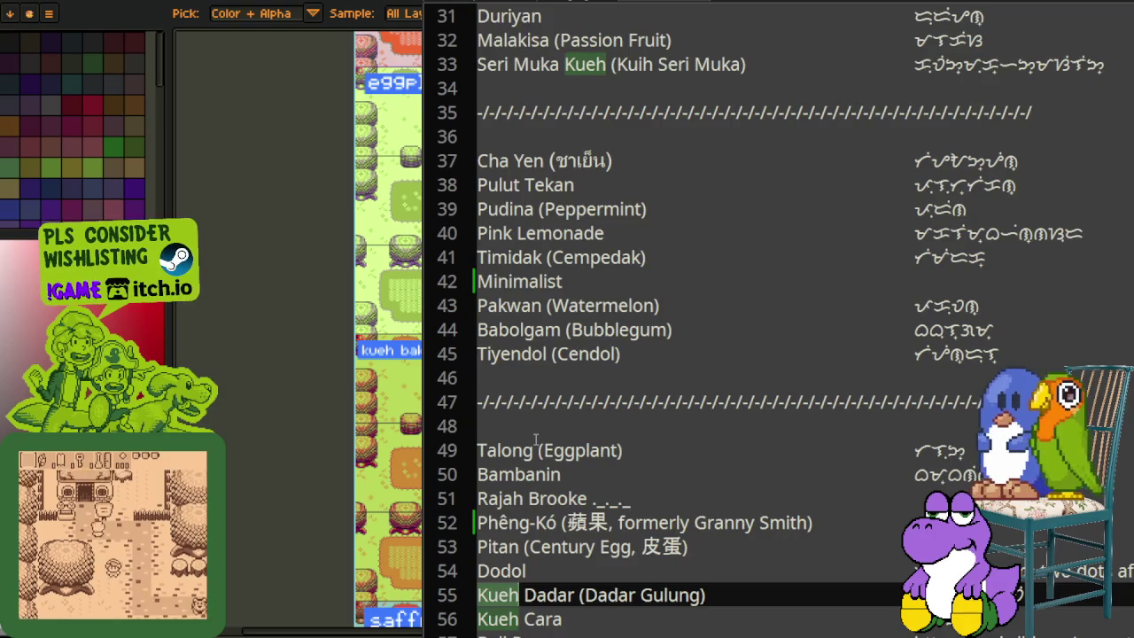
pyautogui.scroll(-1, 535, 440)
pyautogui.scroll(-2, 530, 469)
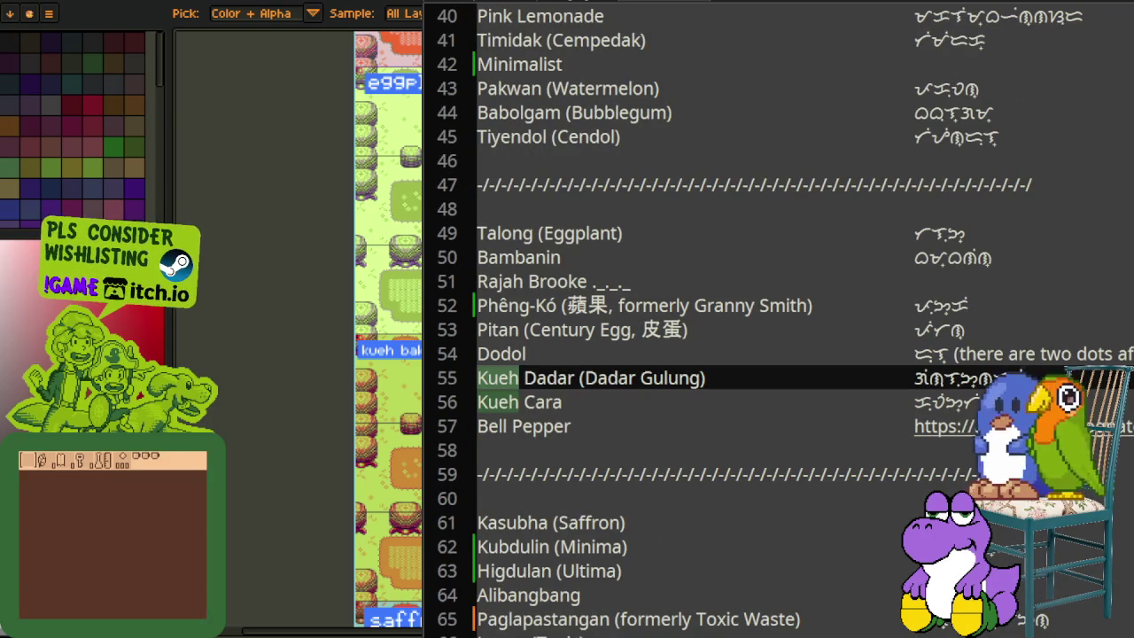
pyautogui.click(476, 478)
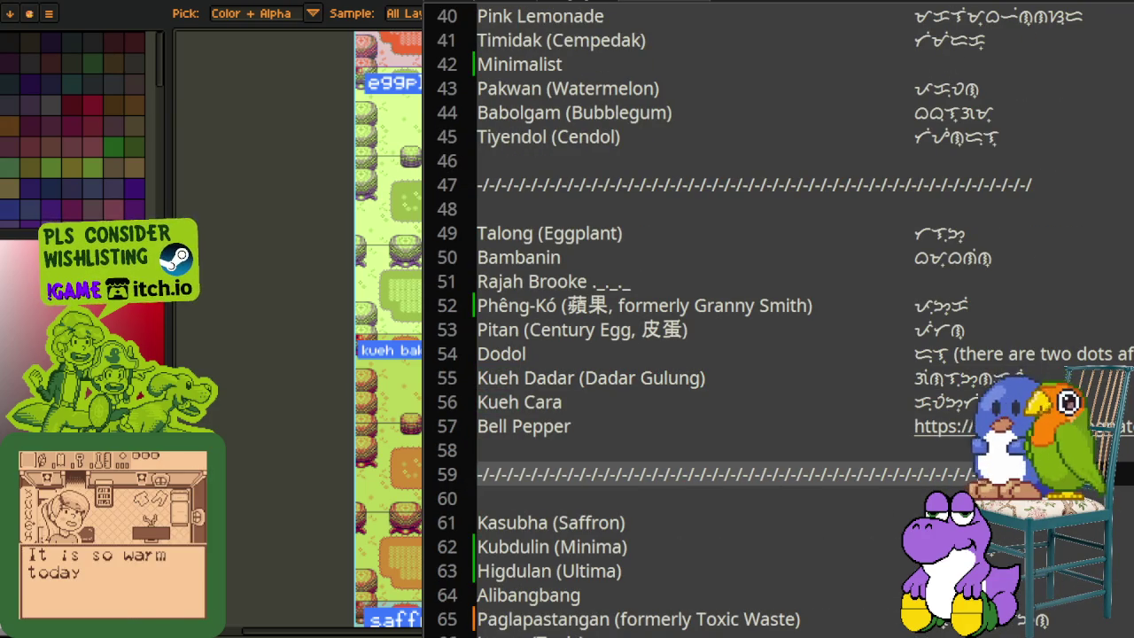
# Step: Duplicate the divider and open a blank line between the two dividers
pyautogui.hotkey('ctrl', 'alt', 'Down')
pyautogui.press('Return')
pyautogui.press('Up')
pyautogui.press('Up')
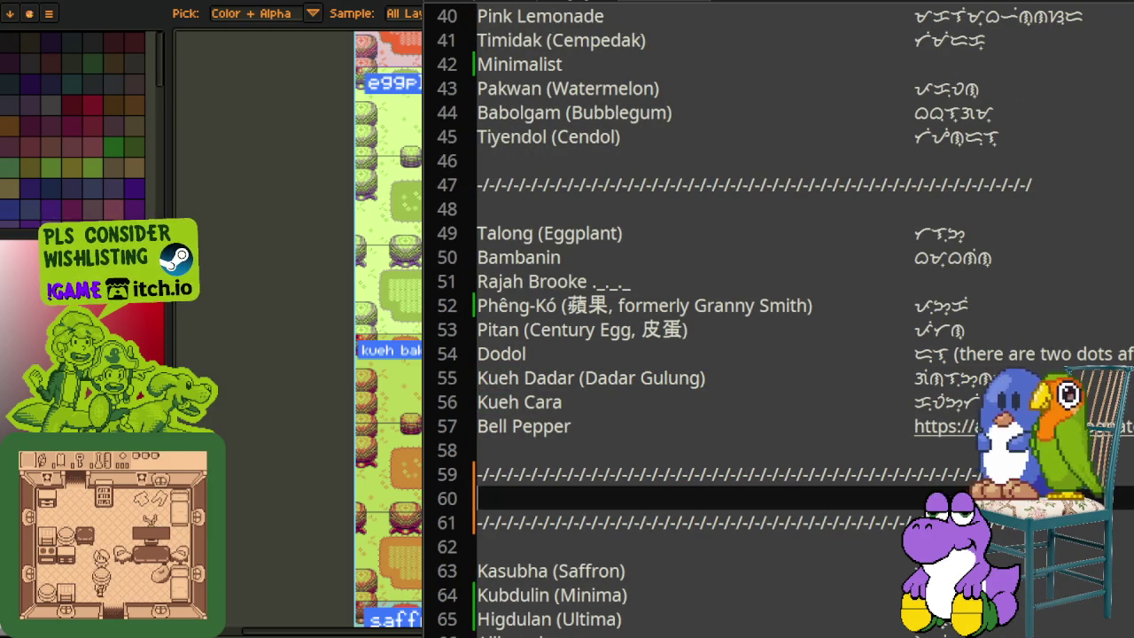
pyautogui.press('Down')
pyautogui.press('Return')
pyautogui.press('Return')
pyautogui.press('Up')
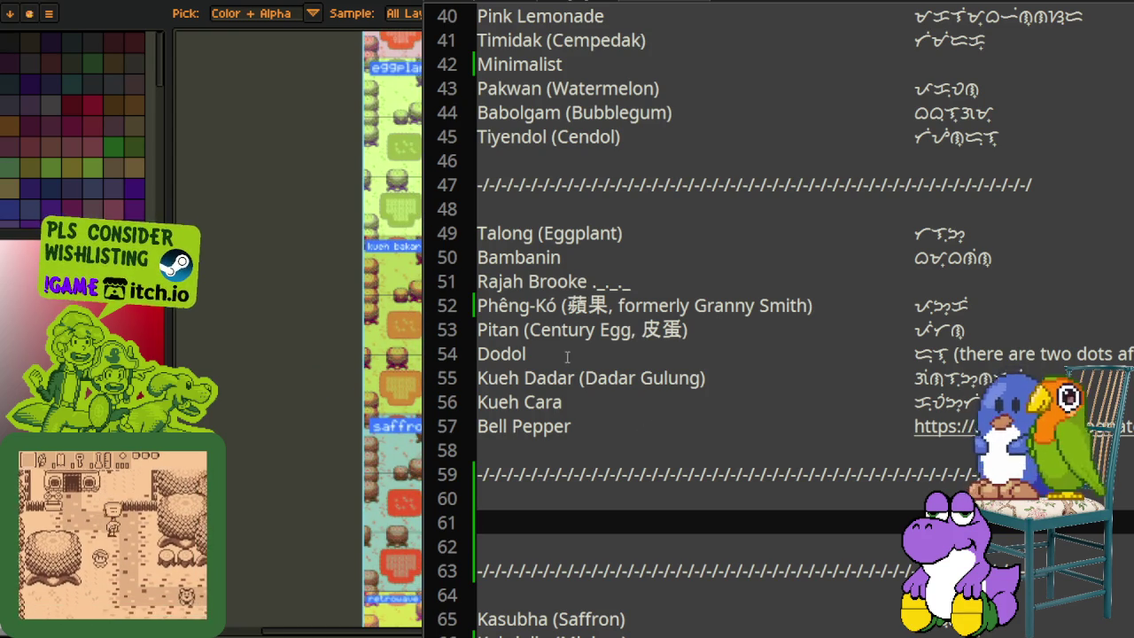
pyautogui.scroll(-1, 551, 478)
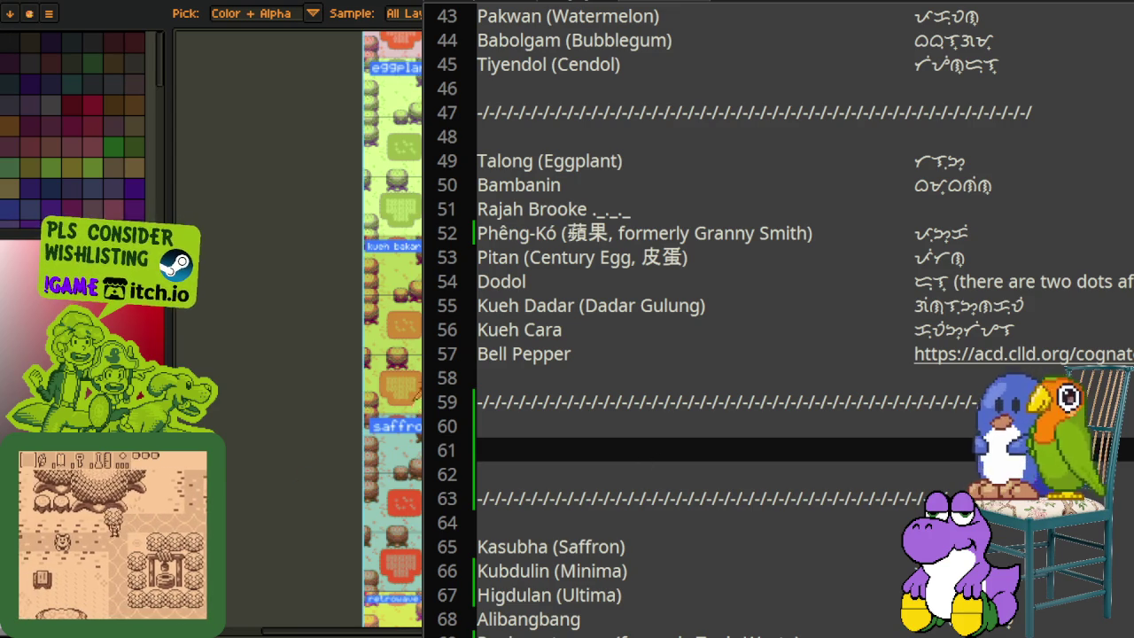
pyautogui.scroll(3, 345, 327)
pyautogui.scroll(-3, 413, 452)
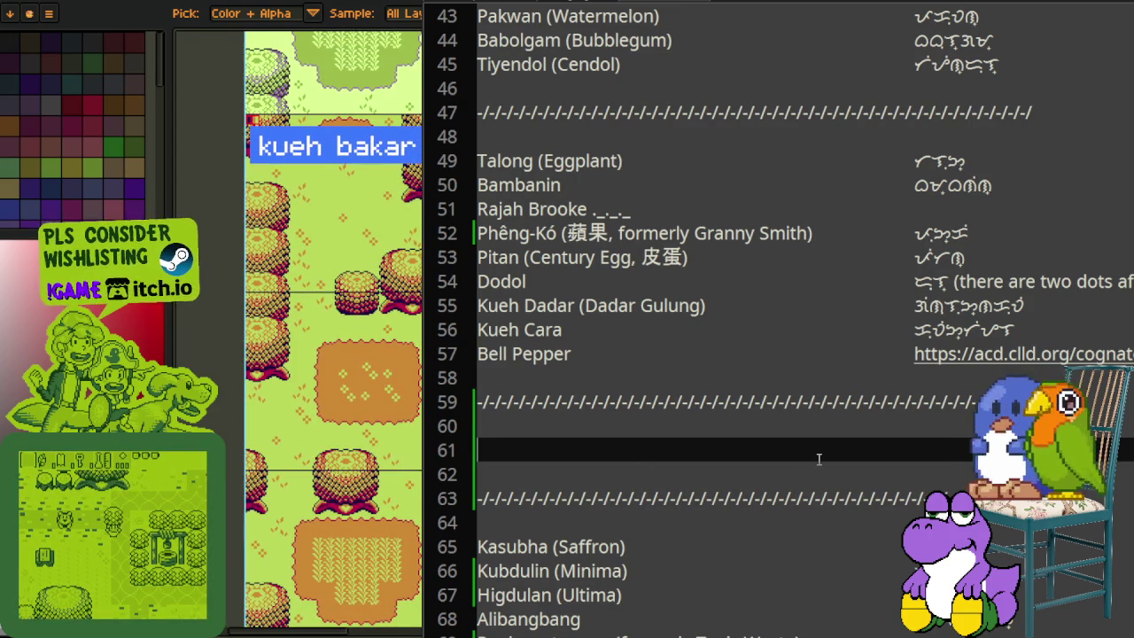
# Step: Enter Kueh Bakar, Cosmic Wonder and IDK I Sneezed on separate lines
pyautogui.write('Kueh Bakar')
pyautogui.press('Return')
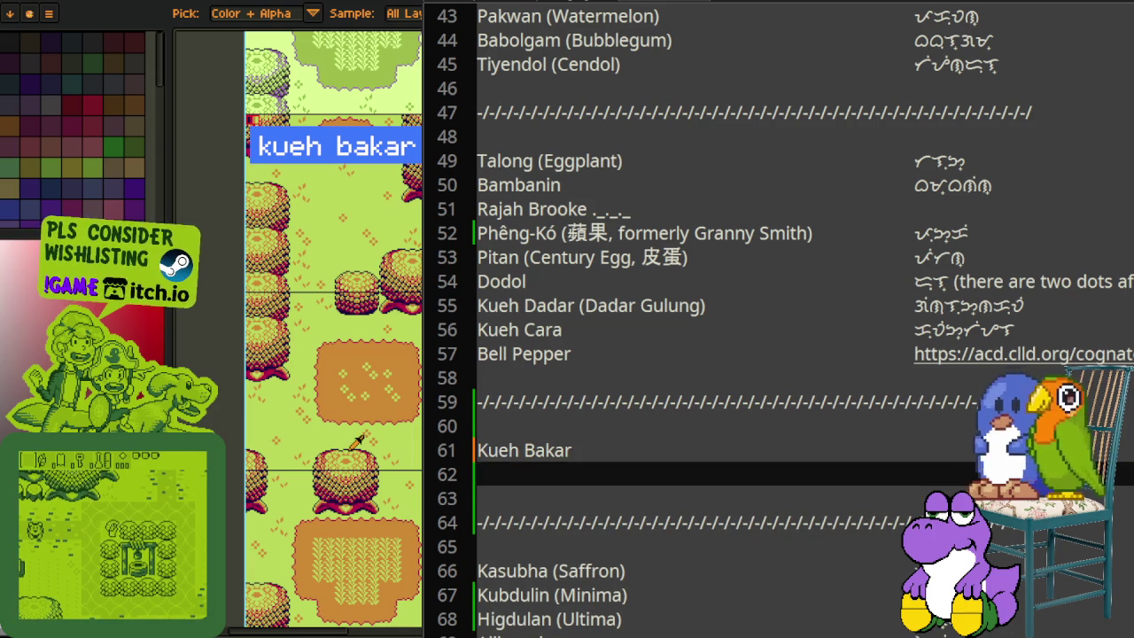
pyautogui.write('Cosmic Wonder')
pyautogui.press('Return')
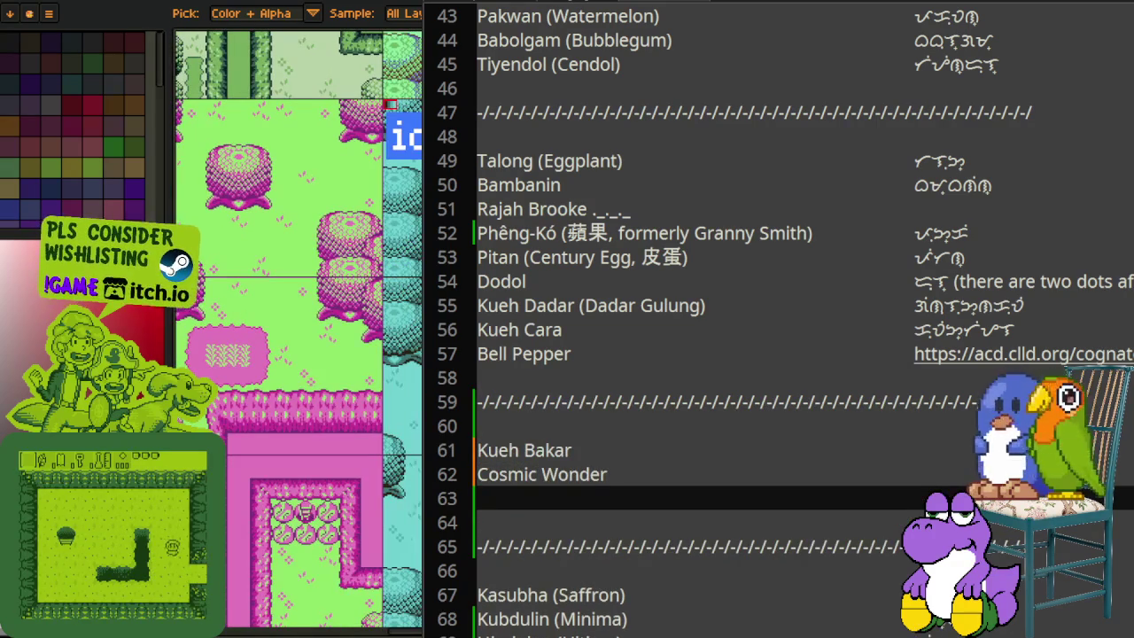
pyautogui.write('IDK Isn')
pyautogui.press('BackSpace')
pyautogui.press('BackSpace')
pyautogui.write('Sneezed')
pyautogui.press('Return')
pyautogui.write('Pulut Inti')
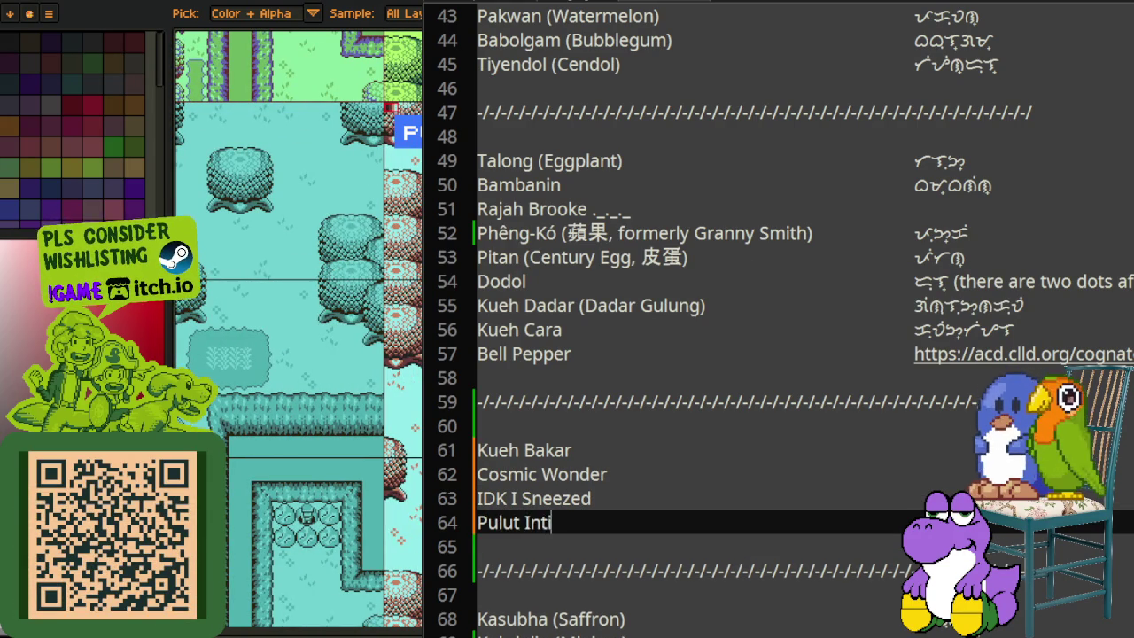
# Step: Add Pulut Inti, Hiyas, Fever Dream, Shipyard, Melancholy and Maximalist, then save the file
pyautogui.press('Return')
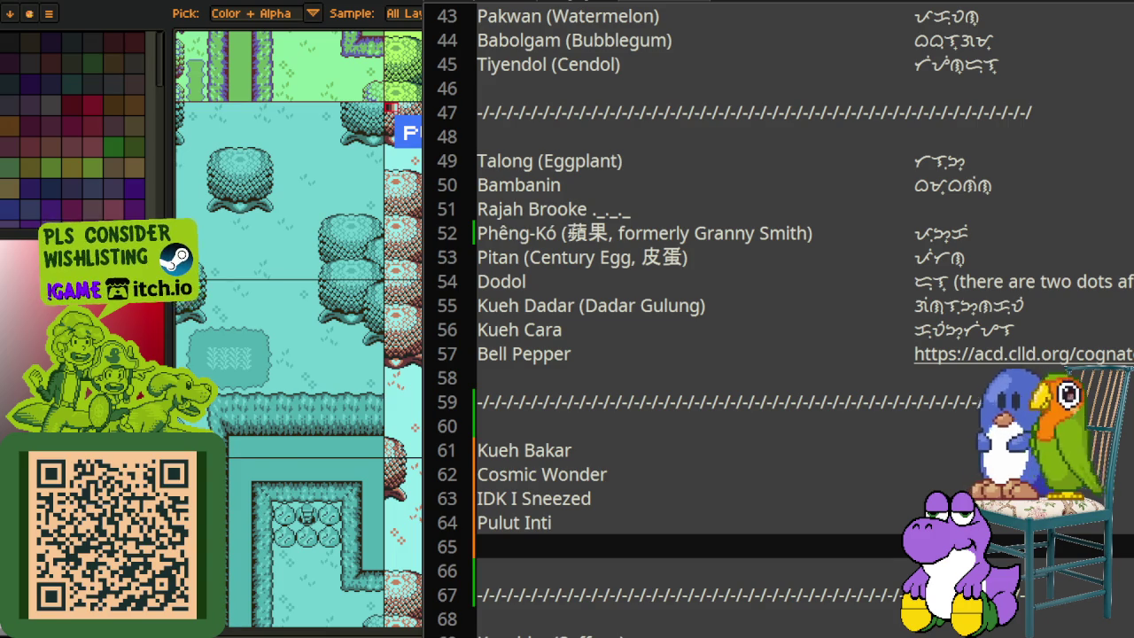
pyautogui.write('H')
pyautogui.press('BackSpace')
pyautogui.write('yss')
pyautogui.press('Return')
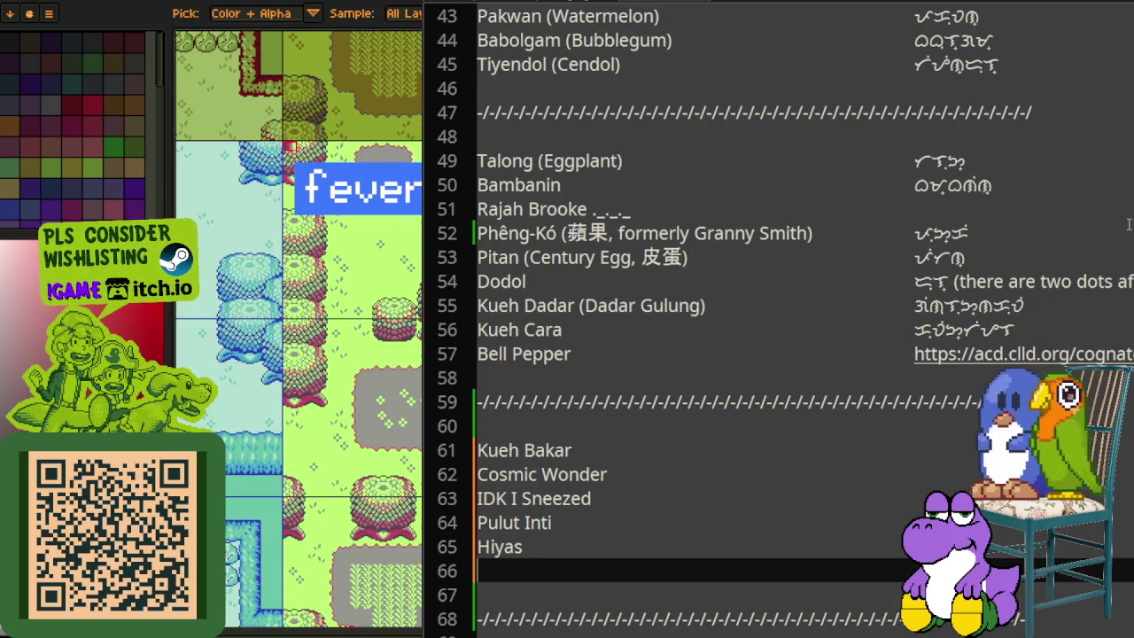
pyautogui.write('FeverDream')
pyautogui.press('Return')
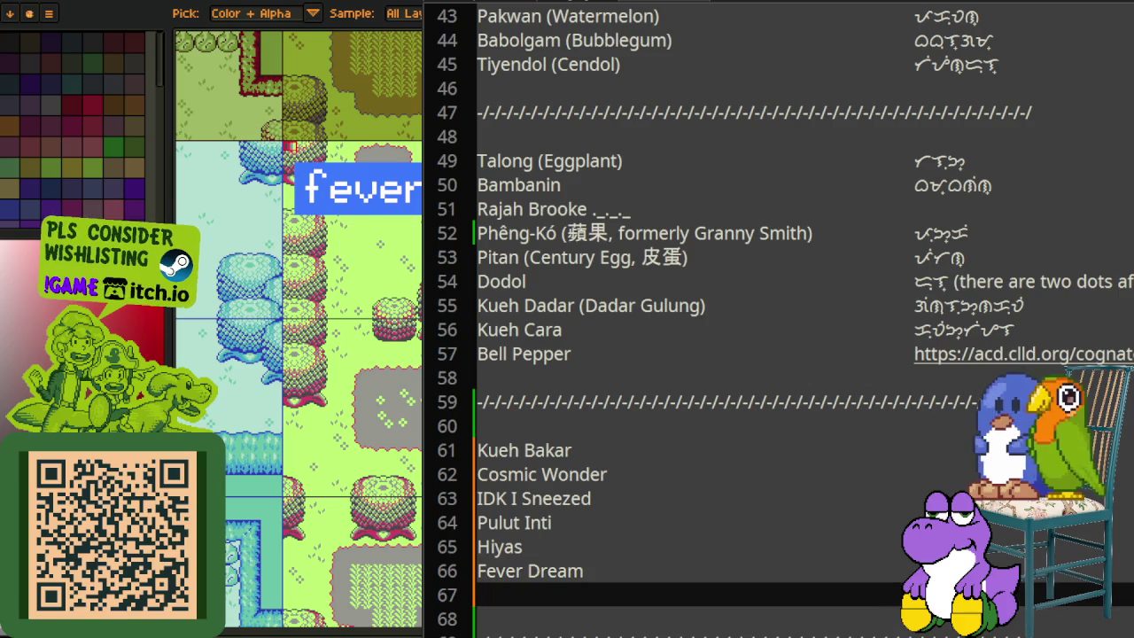
pyautogui.write('Shipyard')
pyautogui.press('Return')
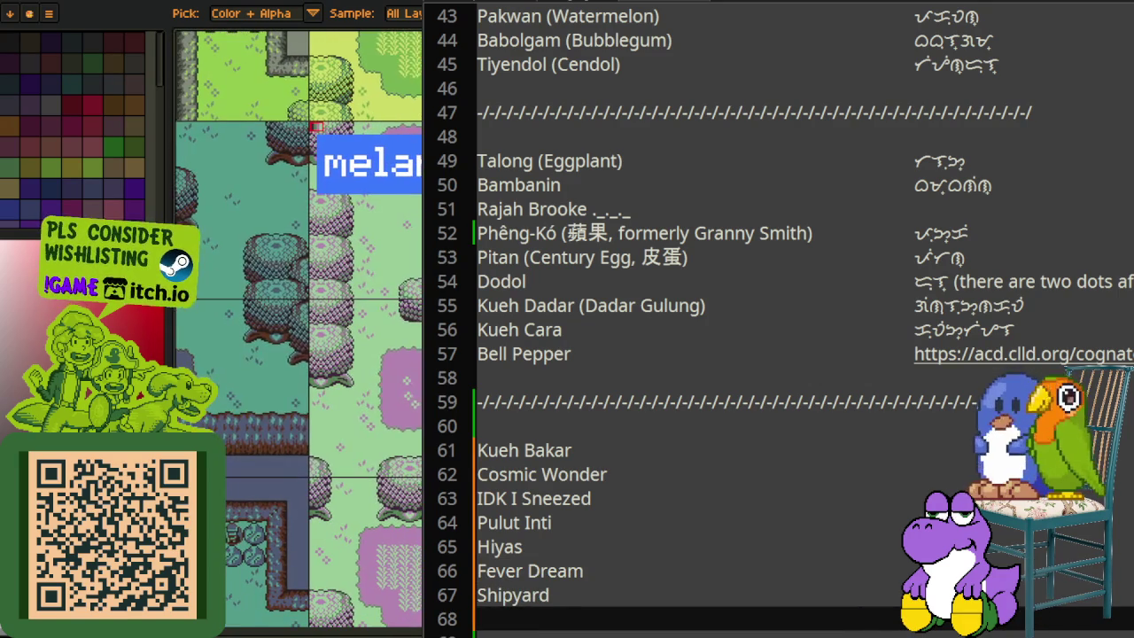
pyautogui.write('Melancholy')
pyautogui.press('Return')
pyautogui.write('Maxim')
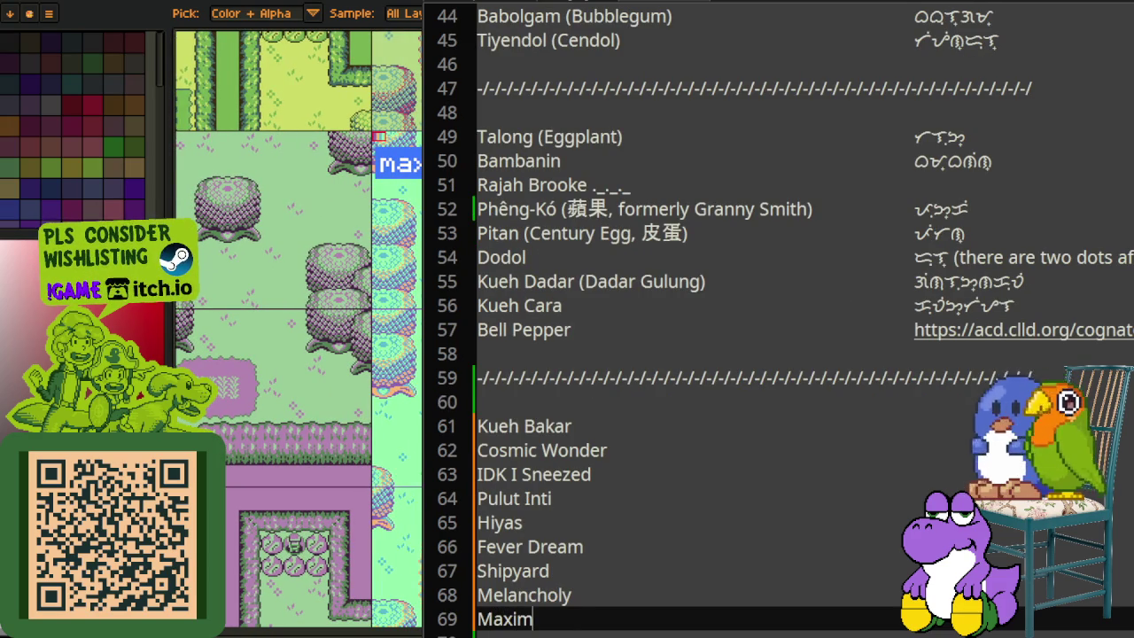
pyautogui.write('alis')
pyautogui.hotkey('ctrl', 's')
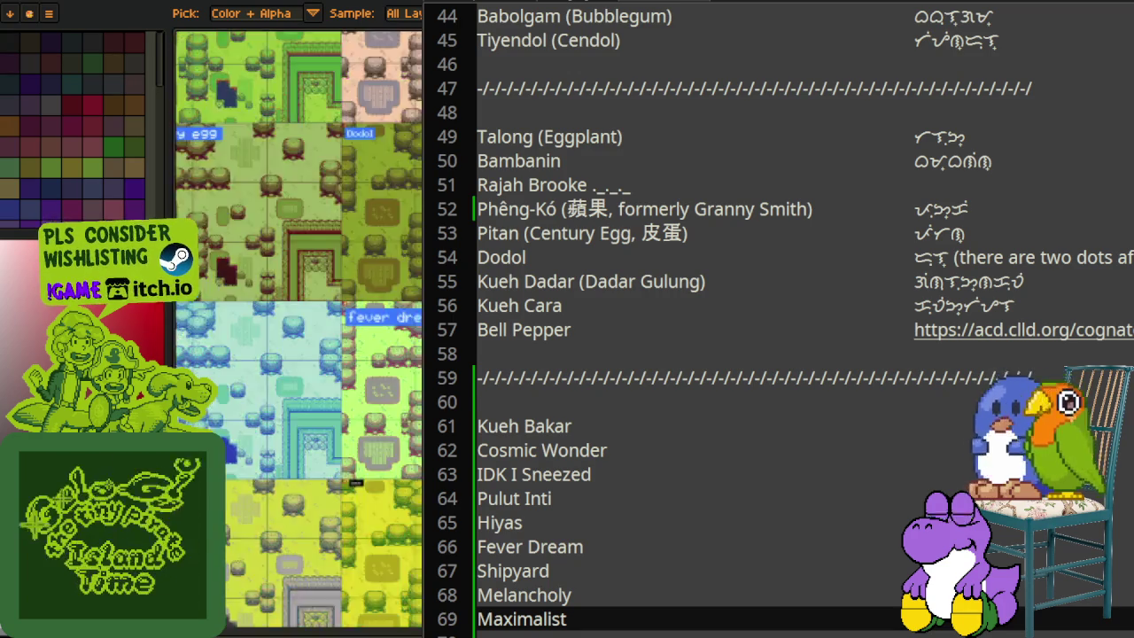
# Step: Pan the tile sheet slightly and zoom out to show many variant tiles
pyautogui.moveTo(416, 381); pyautogui.dragTo(386, 350)
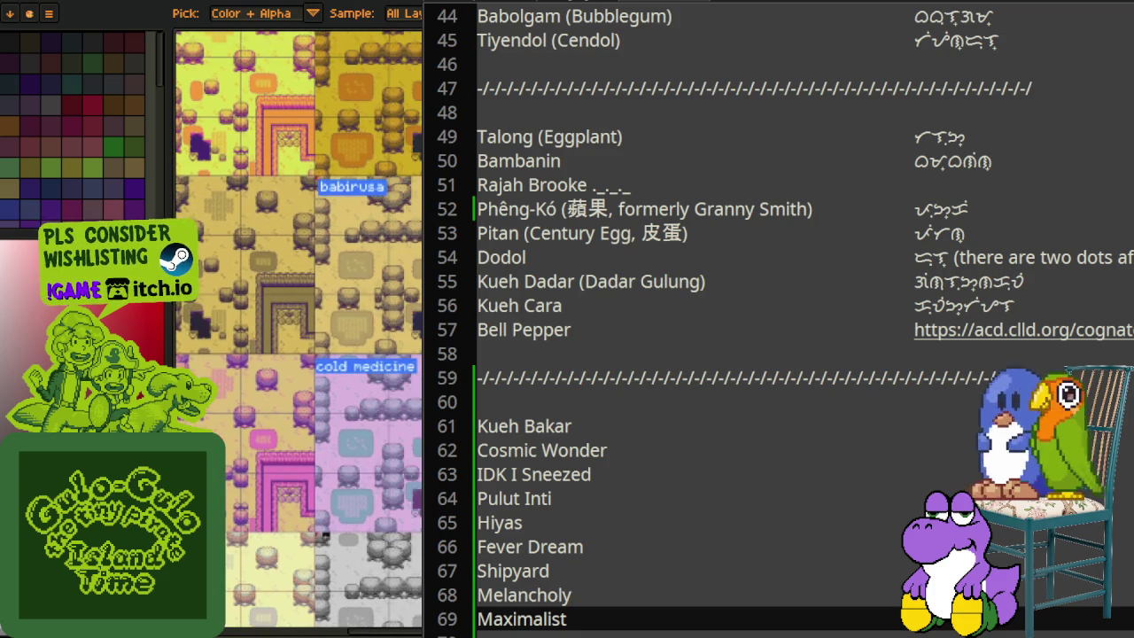
pyautogui.scroll(-2, 289, 399)
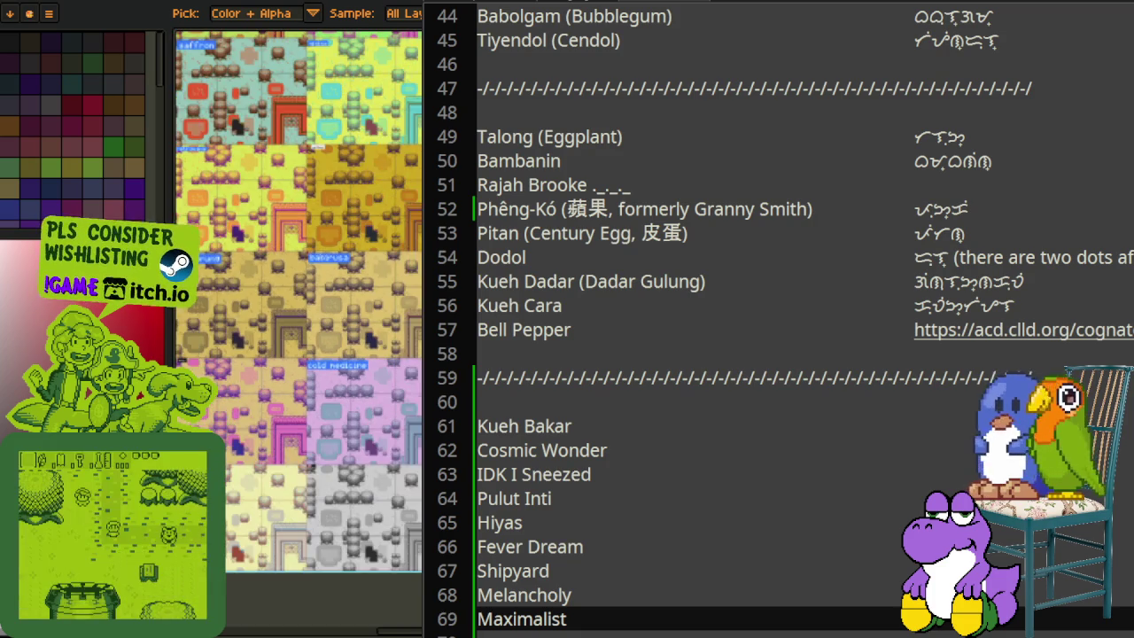
# Step: Skim the top of the palette list, stepping through the Dilaw, Tayom and Baunan lines
pyautogui.scroll(-3, 676, 296)
pyautogui.scroll(6, 655, 275)
pyautogui.scroll(11, 620, 248)
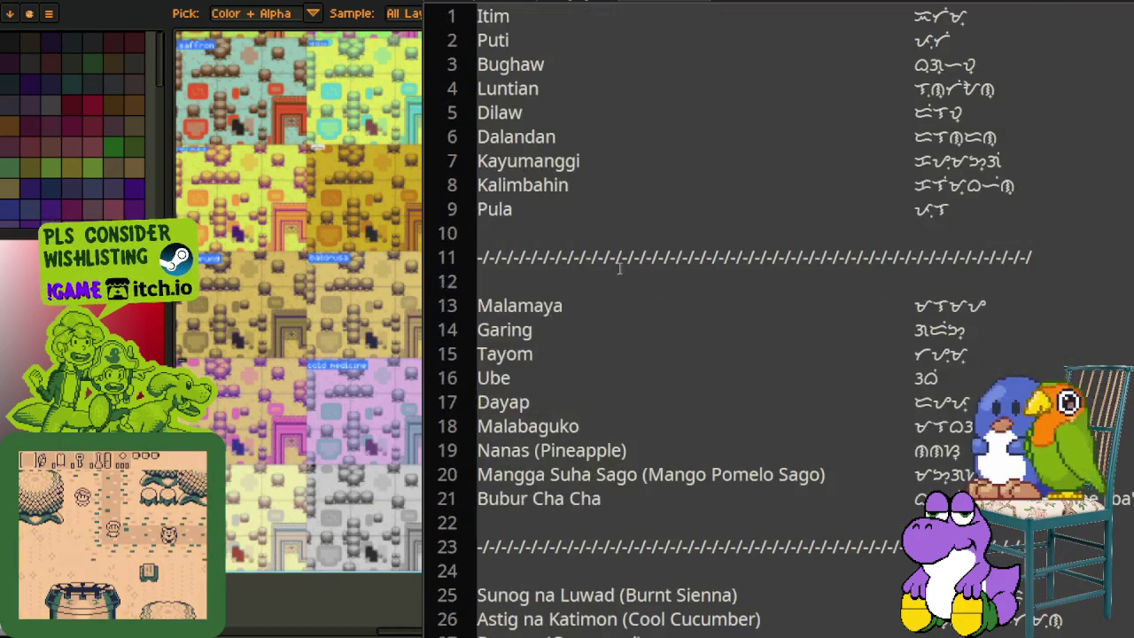
pyautogui.click(481, 112)
pyautogui.click(527, 353)
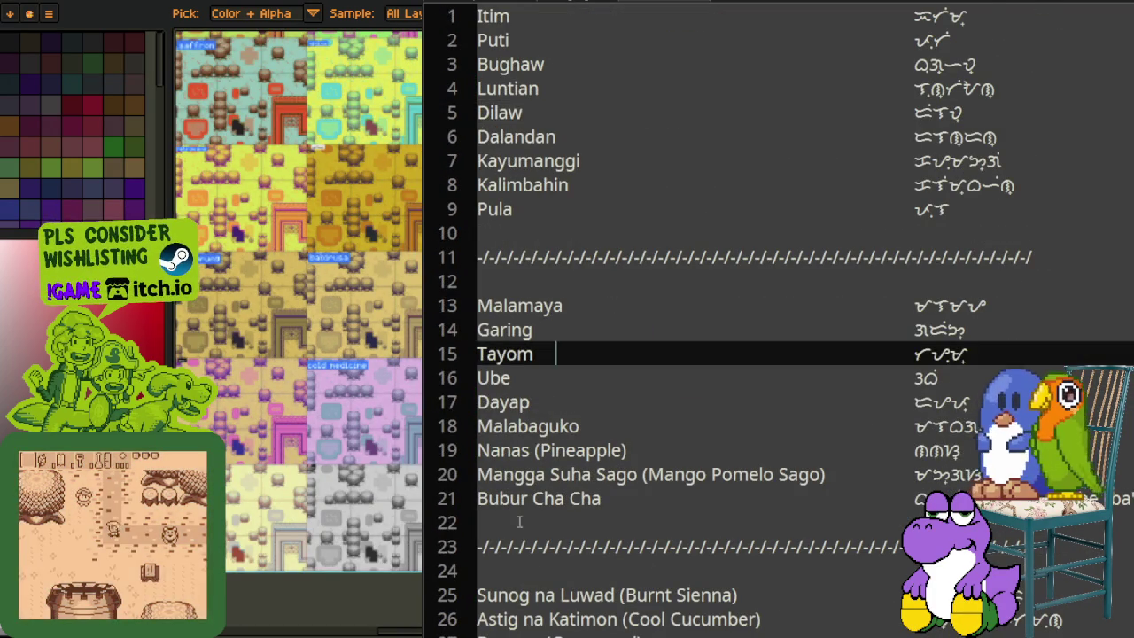
pyautogui.scroll(-2, 525, 547)
pyautogui.click(530, 498)
pyautogui.scroll(-2, 531, 478)
pyautogui.scroll(-2, 540, 451)
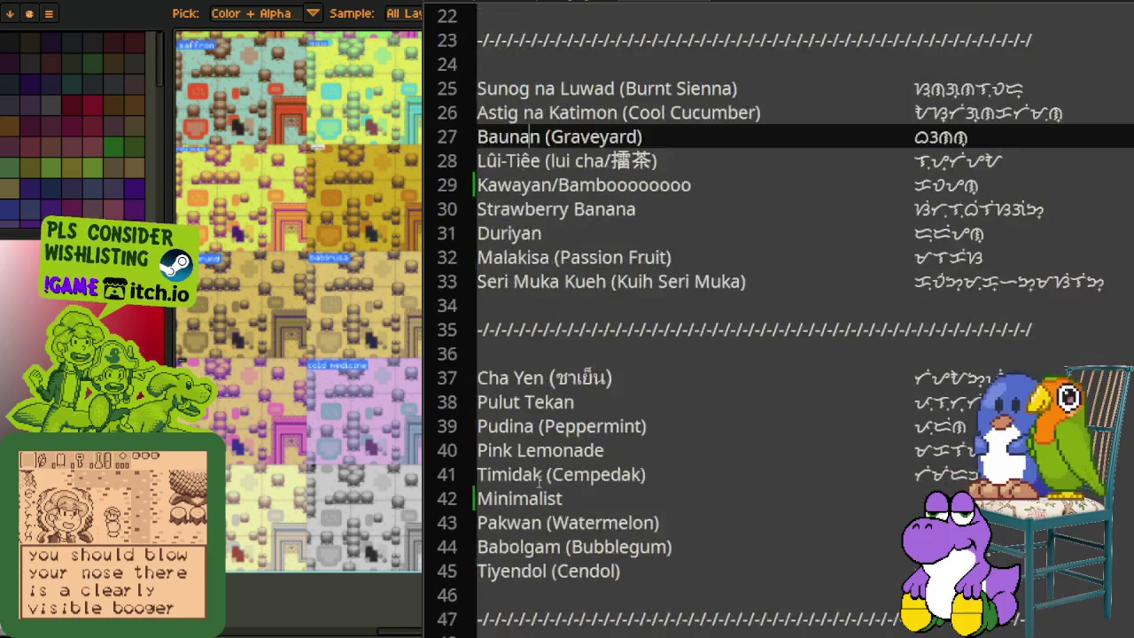
pyautogui.scroll(-2, 547, 426)
# Step: Move down past Minimalist, Kueh Dadar, Fever Dream and Higdulan (Ultima) to later entries
pyautogui.click(546, 426)
pyautogui.scroll(-1, 544, 429)
pyautogui.scroll(-3, 542, 439)
pyautogui.click(540, 450)
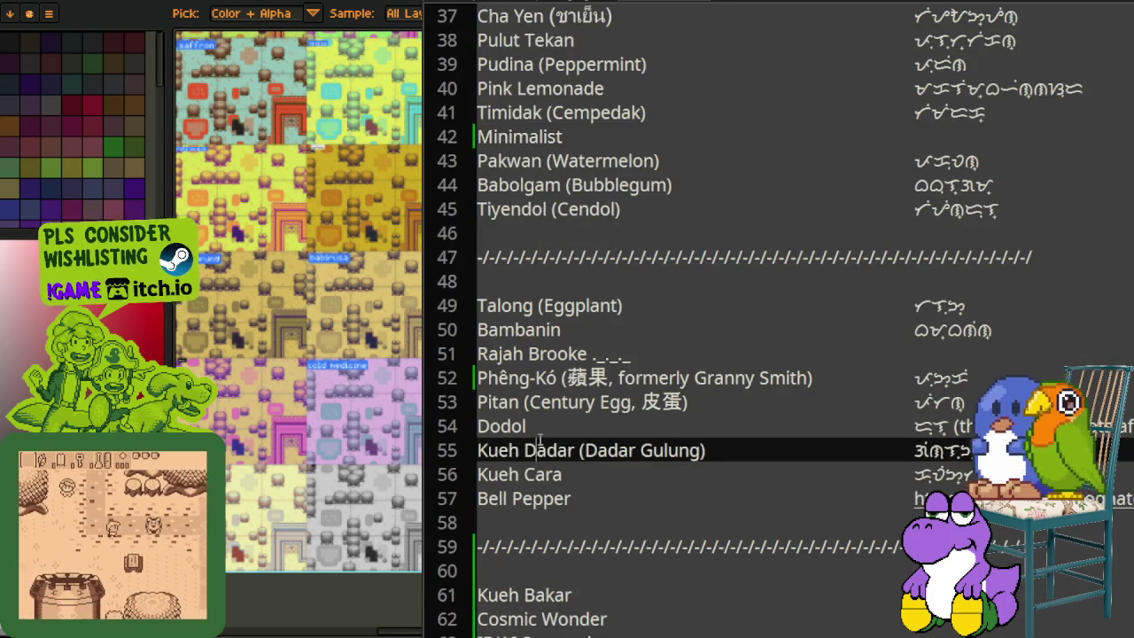
pyautogui.scroll(-3, 539, 443)
pyautogui.scroll(-1, 540, 440)
pyautogui.click(539, 436)
pyautogui.scroll(-3, 538, 434)
pyautogui.click(537, 433)
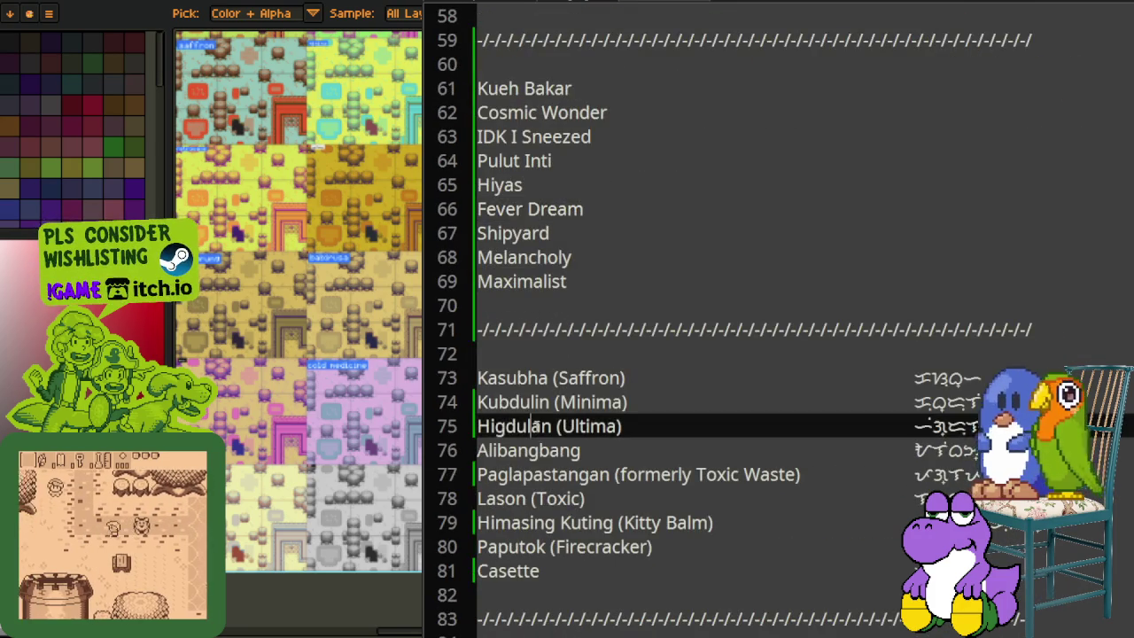
pyautogui.scroll(-3, 535, 432)
pyautogui.scroll(-1, 535, 434)
pyautogui.click(534, 439)
pyautogui.scroll(-4, 533, 440)
pyautogui.click(532, 443)
pyautogui.scroll(-4, 533, 443)
pyautogui.scroll(-1, 533, 444)
pyautogui.click(532, 447)
pyautogui.scroll(-3, 533, 447)
pyautogui.click(532, 447)
# Step: Return to the top of the list and select the Baybayin spellings on lines 4–9
pyautogui.scroll(3, 618, 431)
pyautogui.scroll(1, 620, 431)
pyautogui.scroll(3, 629, 430)
pyautogui.scroll(5, 653, 425)
pyautogui.scroll(4, 652, 426)
pyautogui.scroll(2, 669, 425)
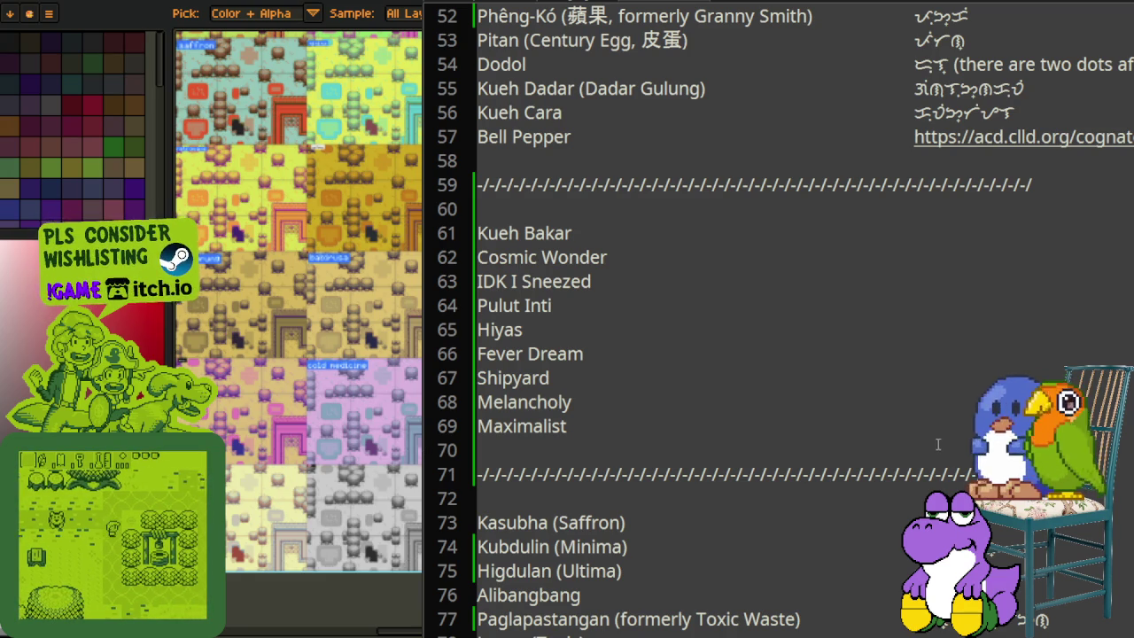
pyautogui.scroll(4, 897, 430)
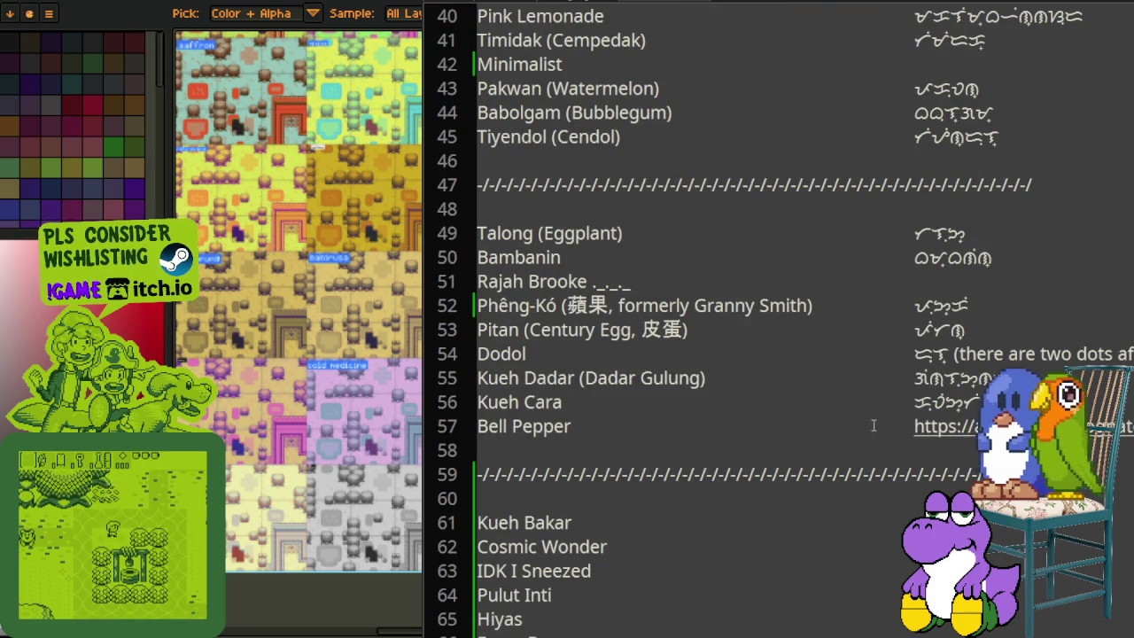
pyautogui.scroll(1, 866, 419)
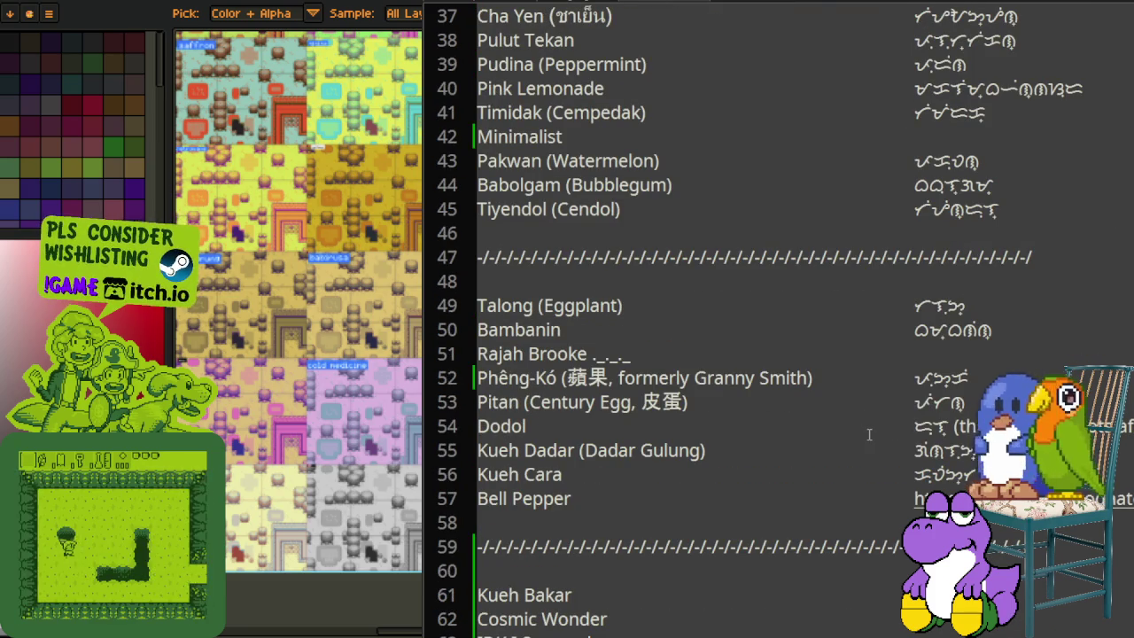
pyautogui.scroll(2, 869, 434)
pyautogui.scroll(5, 869, 434)
pyautogui.scroll(5, 869, 433)
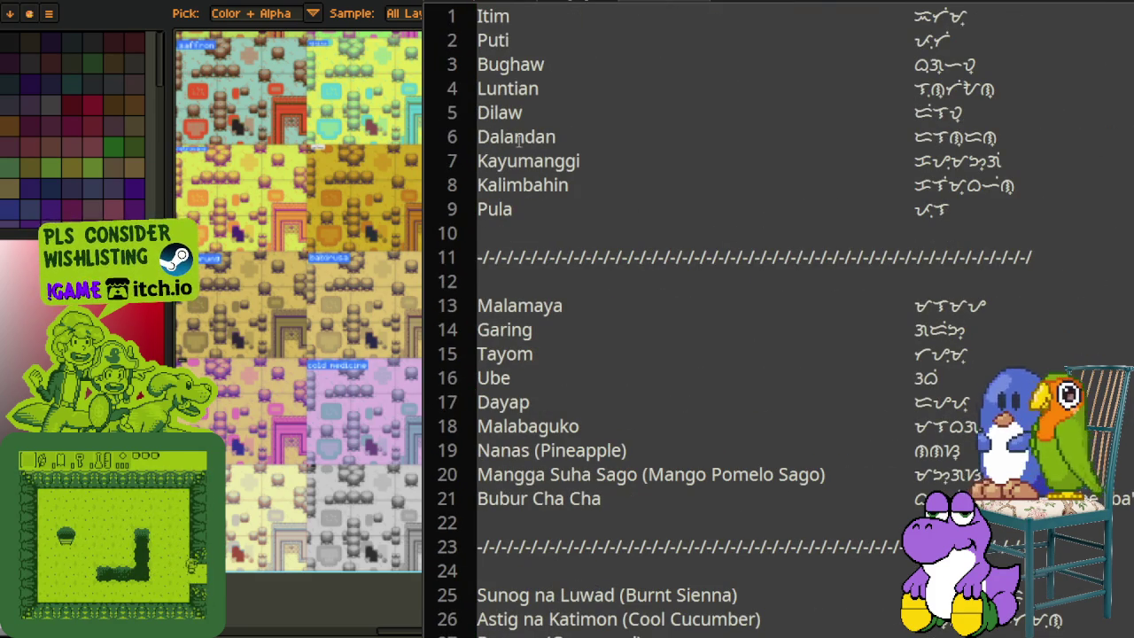
pyautogui.click(498, 64)
pyautogui.moveTo(497, 63); pyautogui.dragTo(538, 160)
pyautogui.click(1018, 223)
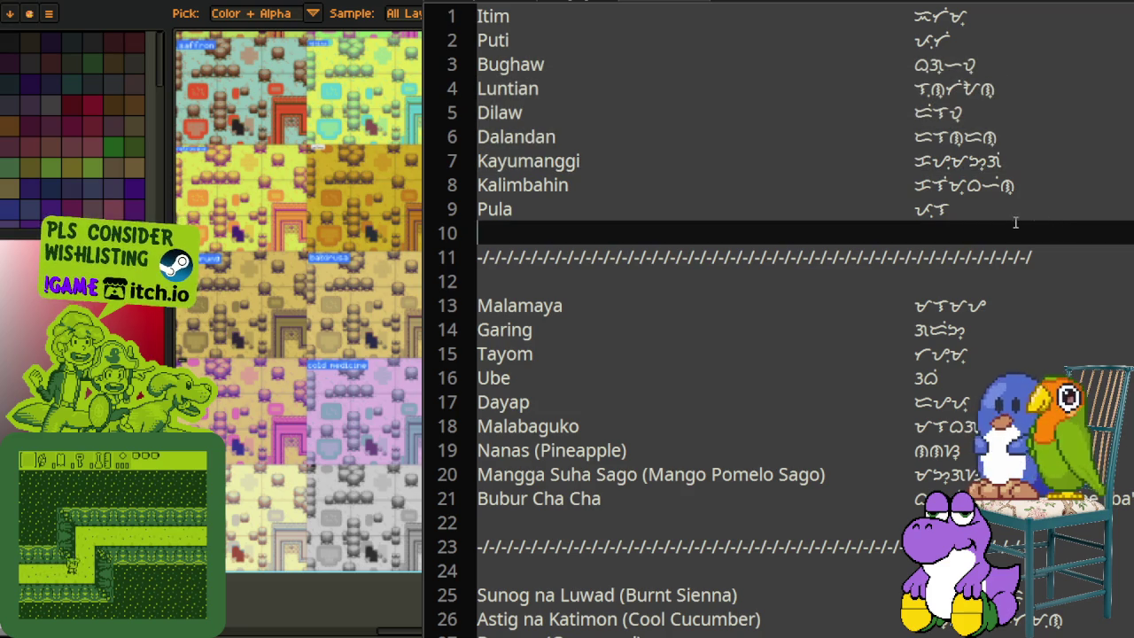
pyautogui.moveTo(1015, 213); pyautogui.dragTo(895, 89)
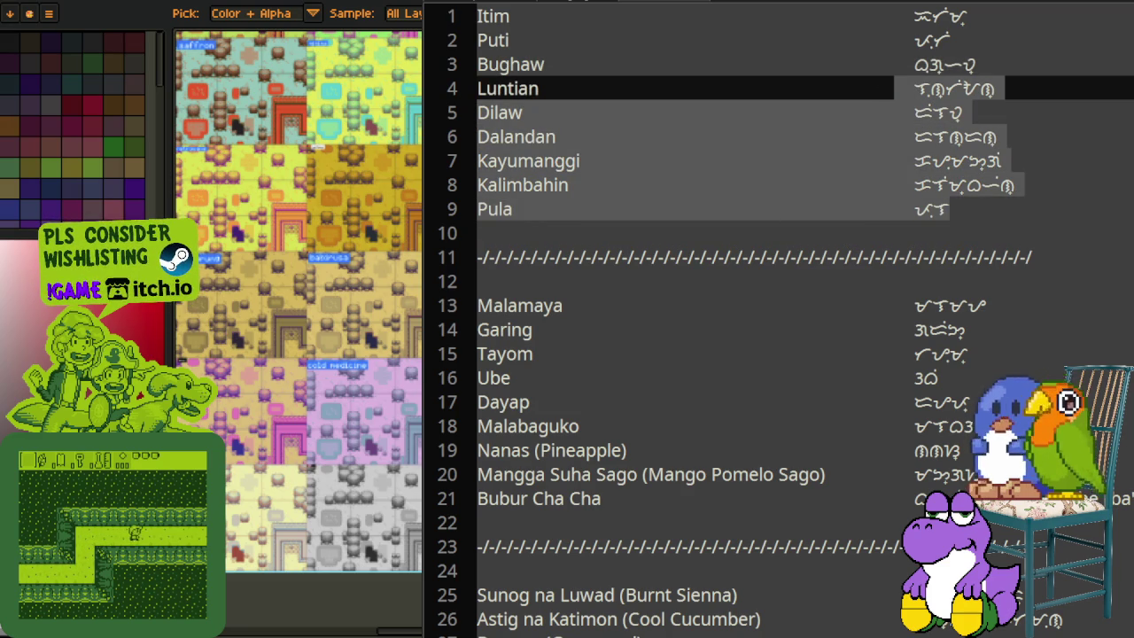
# Step: Select the Baybayin spellings on lines 13–21, then the first character of Bubur Cha Cha's spelling
pyautogui.scroll(-2, 893, 383)
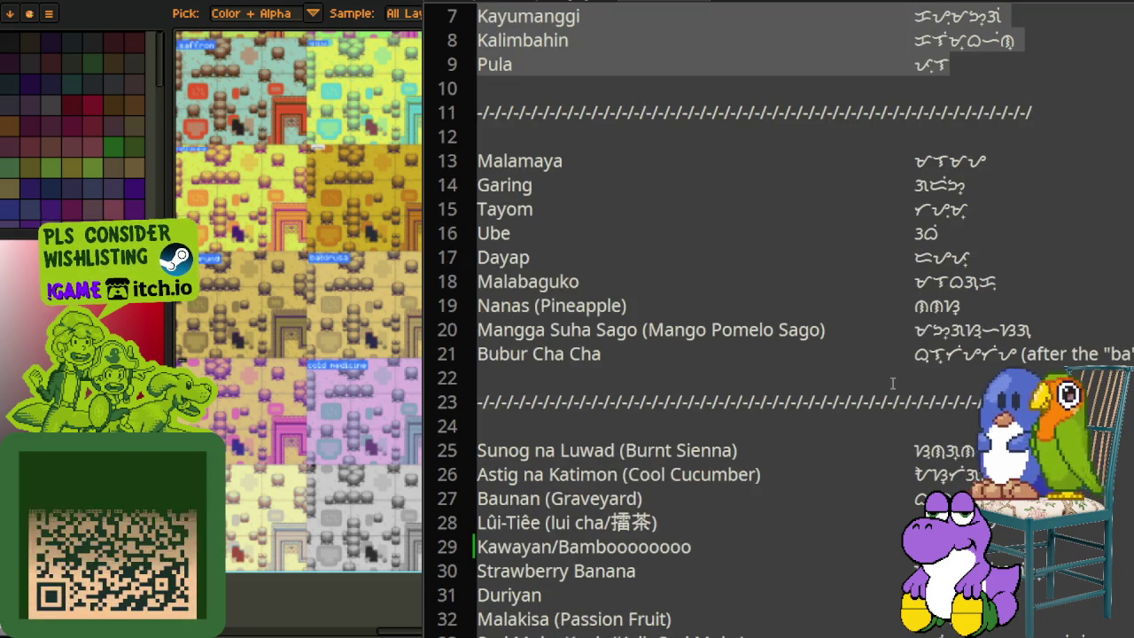
pyautogui.moveTo(915, 161); pyautogui.dragTo(1044, 353)
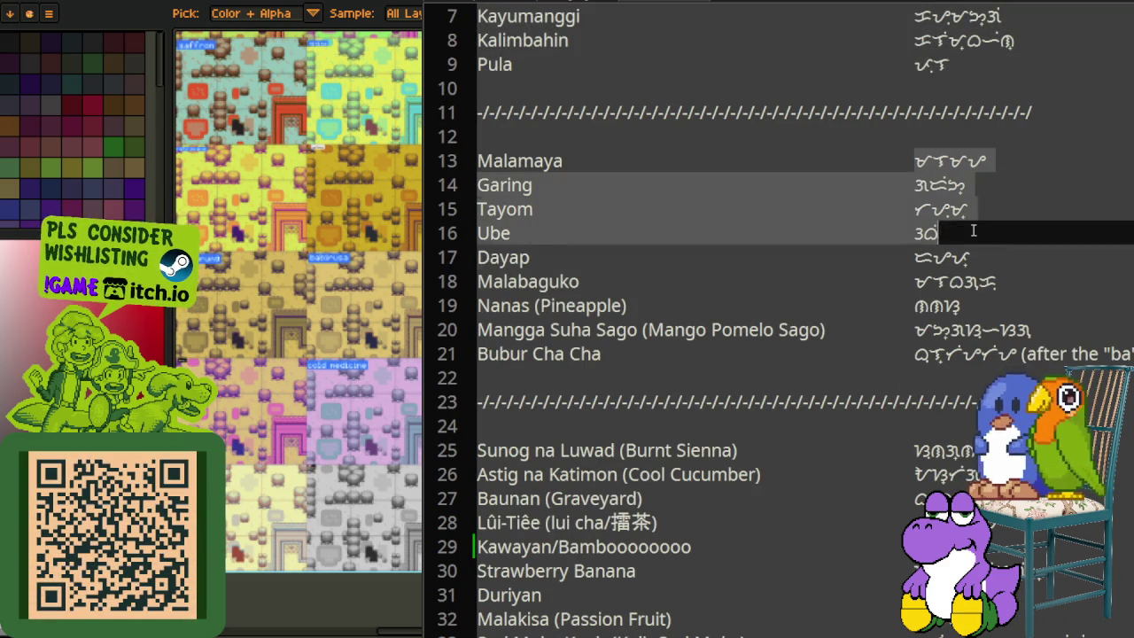
pyautogui.scroll(-1, 1043, 353)
pyautogui.scroll(-2, 1044, 354)
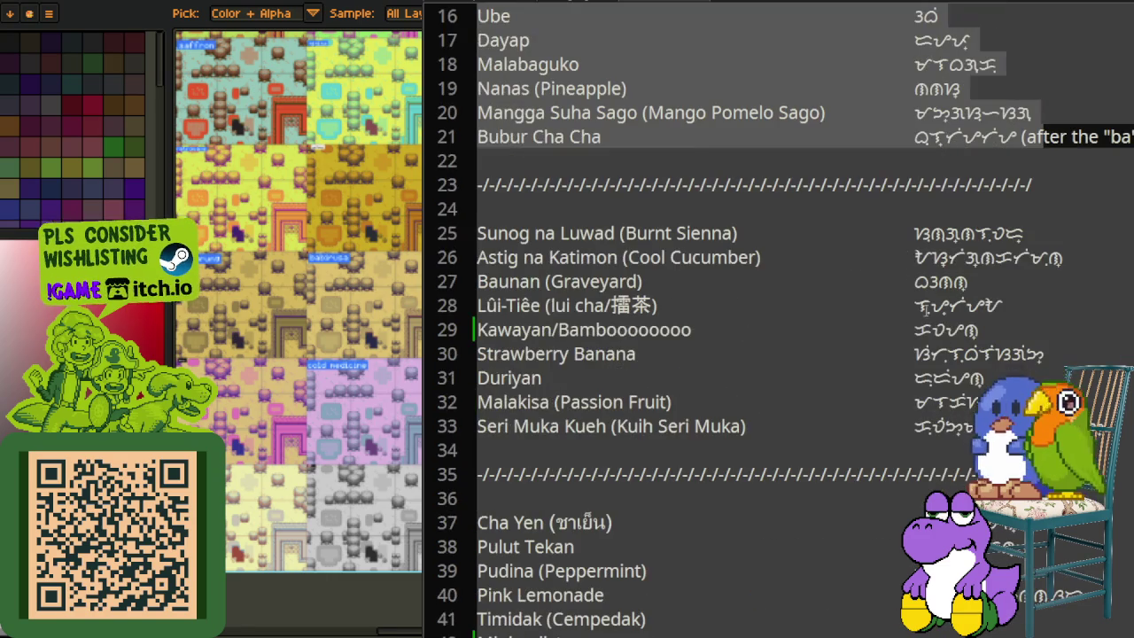
pyautogui.moveTo(895, 257); pyautogui.dragTo(912, 426)
pyautogui.moveTo(914, 137); pyautogui.dragTo(940, 137)
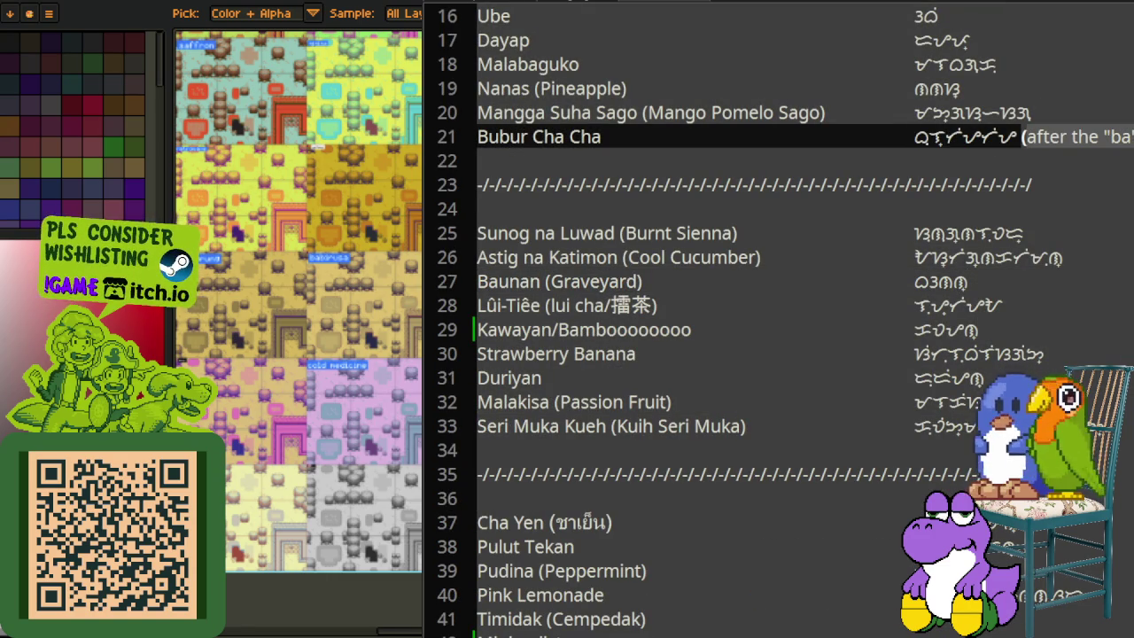
pyautogui.click(1019, 184)
pyautogui.moveTo(914, 137); pyautogui.dragTo(928, 137)
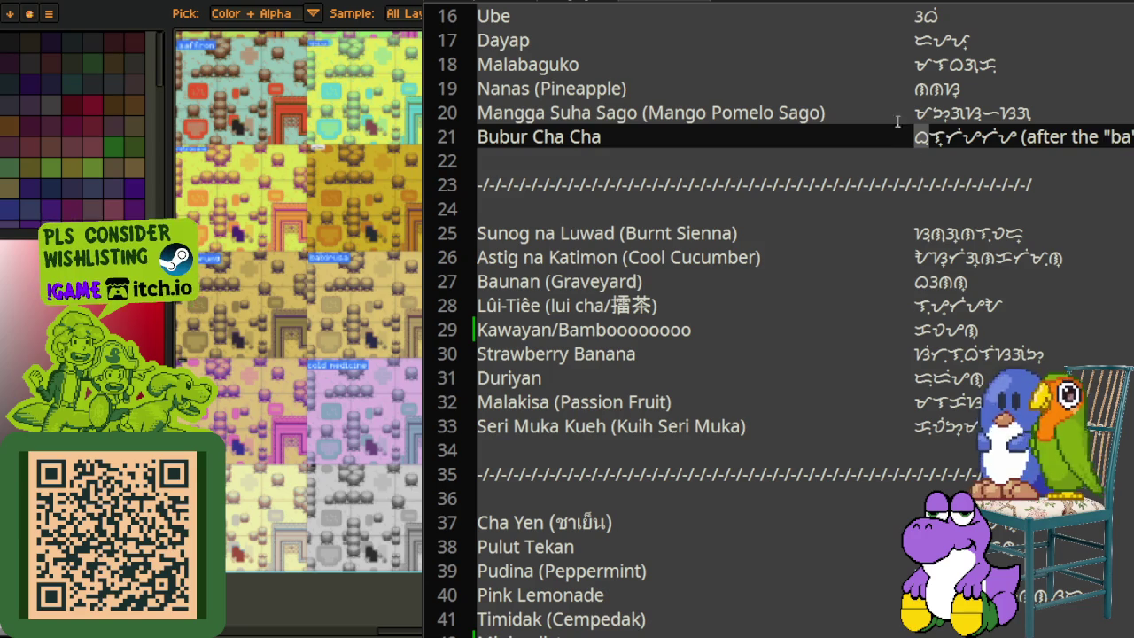
# Step: Go to the Baunan (Graveyard) line and scroll down to the section starting at Kueh Bakar
pyautogui.click(1032, 275)
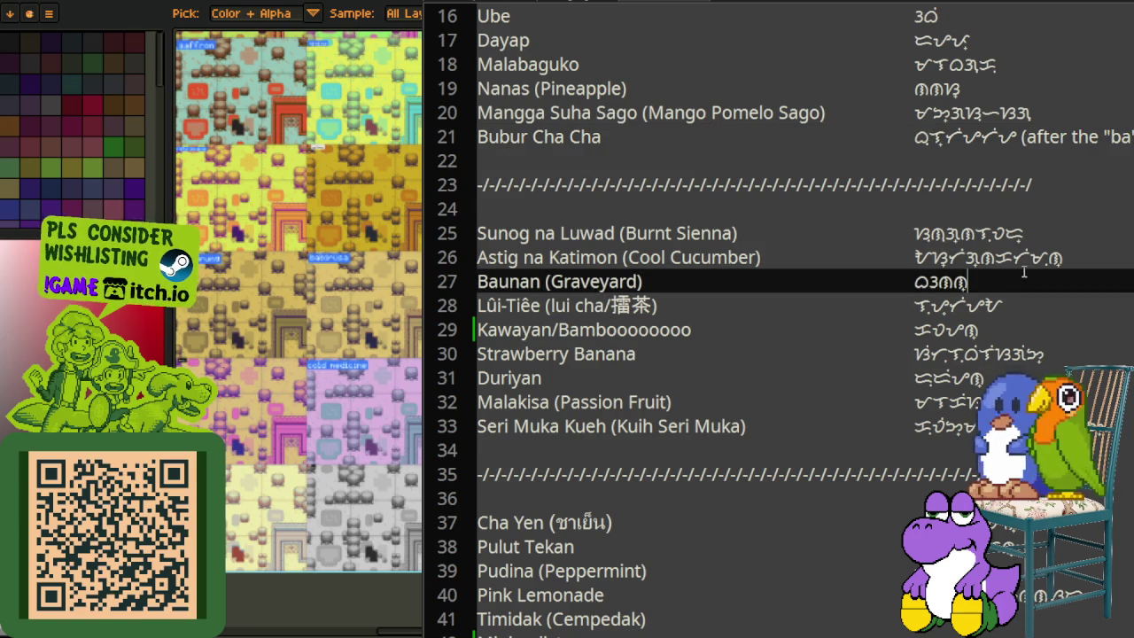
pyautogui.scroll(-1, 1024, 271)
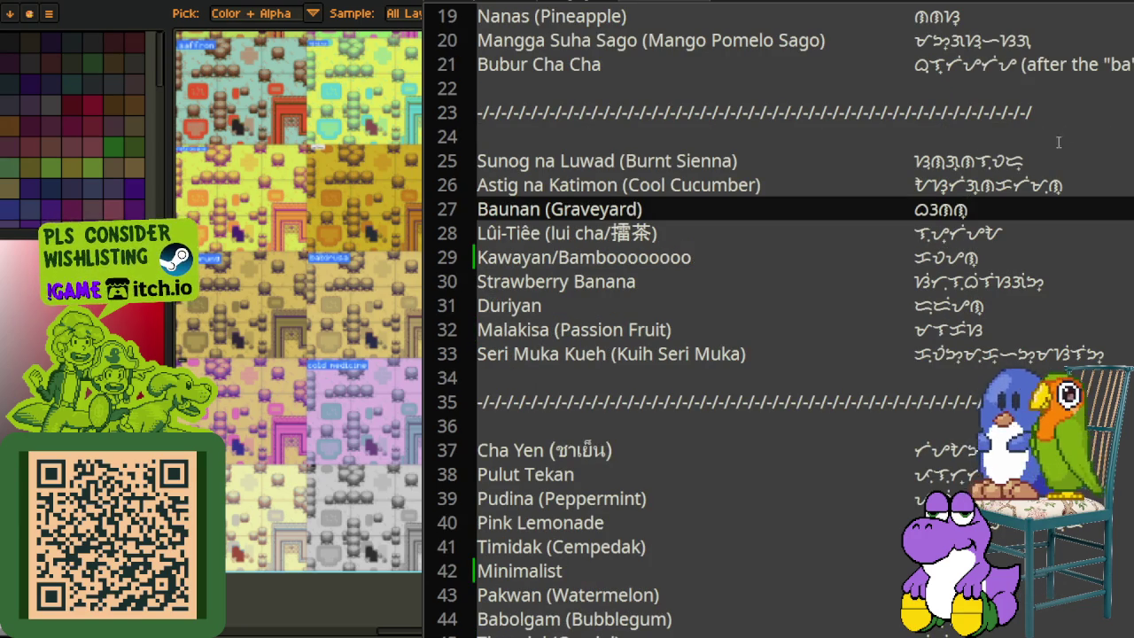
pyautogui.scroll(-2, 920, 296)
pyautogui.scroll(-2, 919, 298)
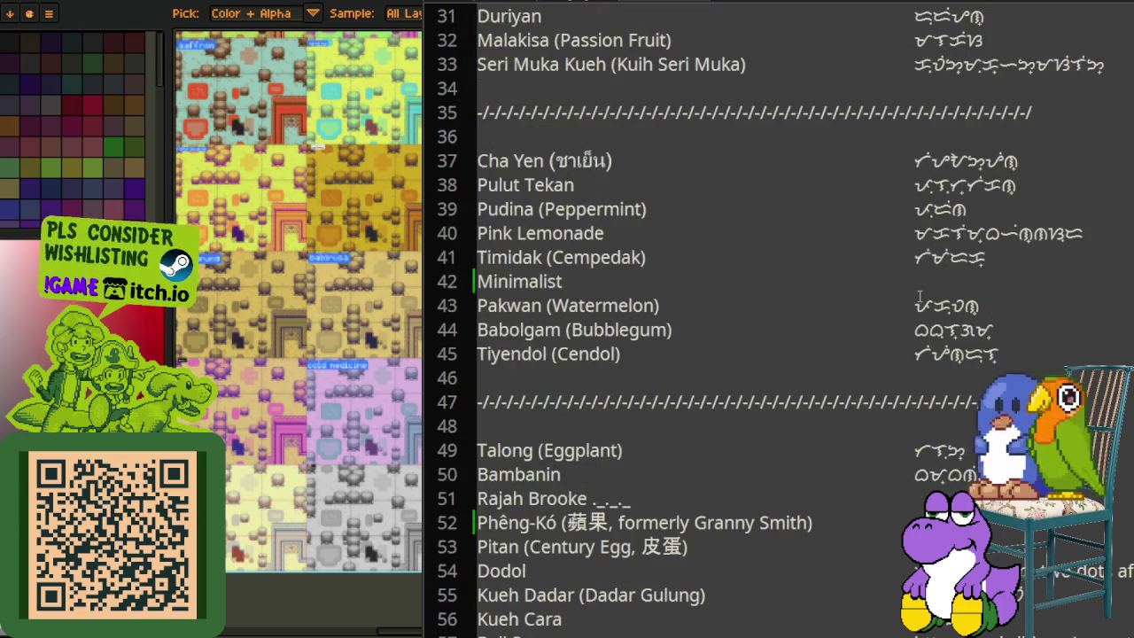
pyautogui.scroll(-1, 926, 295)
pyautogui.scroll(-2, 929, 292)
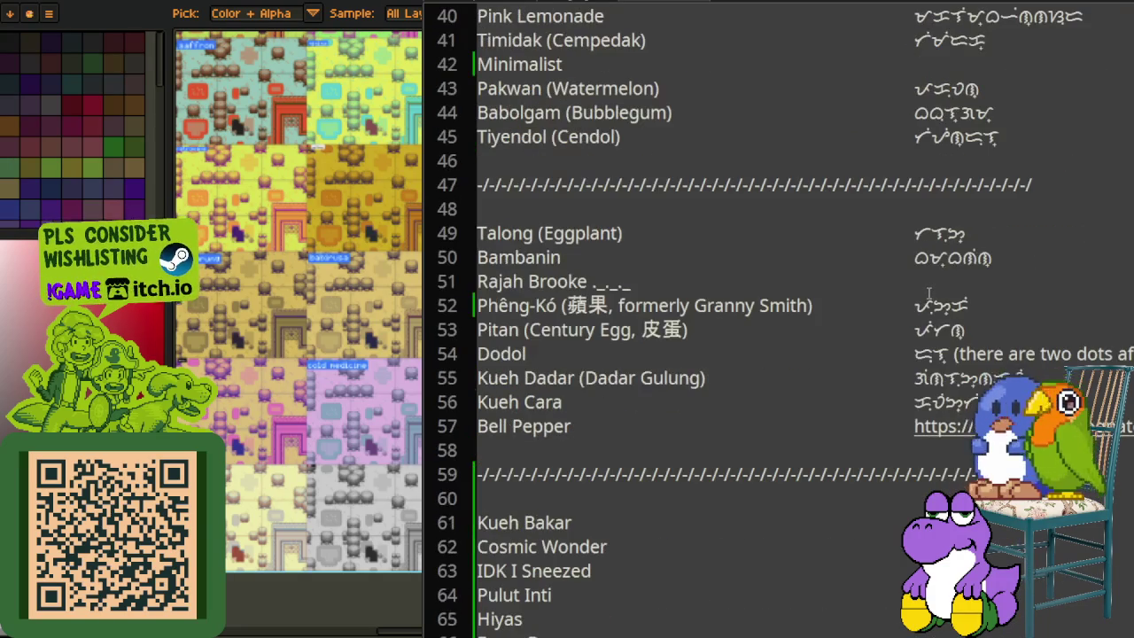
pyautogui.scroll(-1, 928, 295)
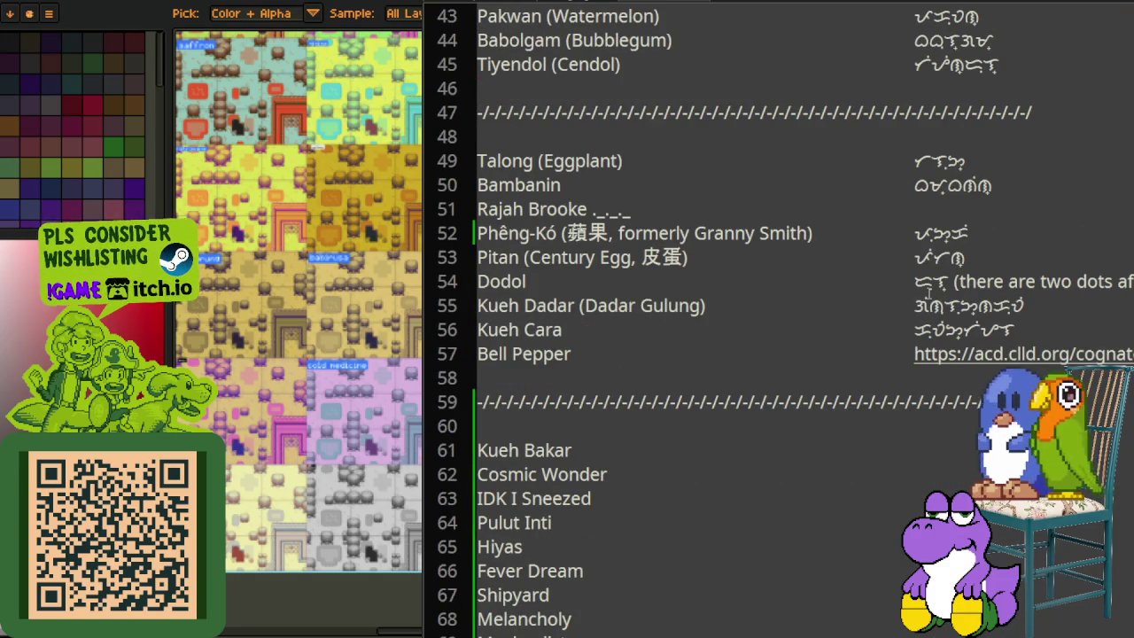
pyautogui.scroll(-2, 929, 295)
pyautogui.scroll(-1, 928, 293)
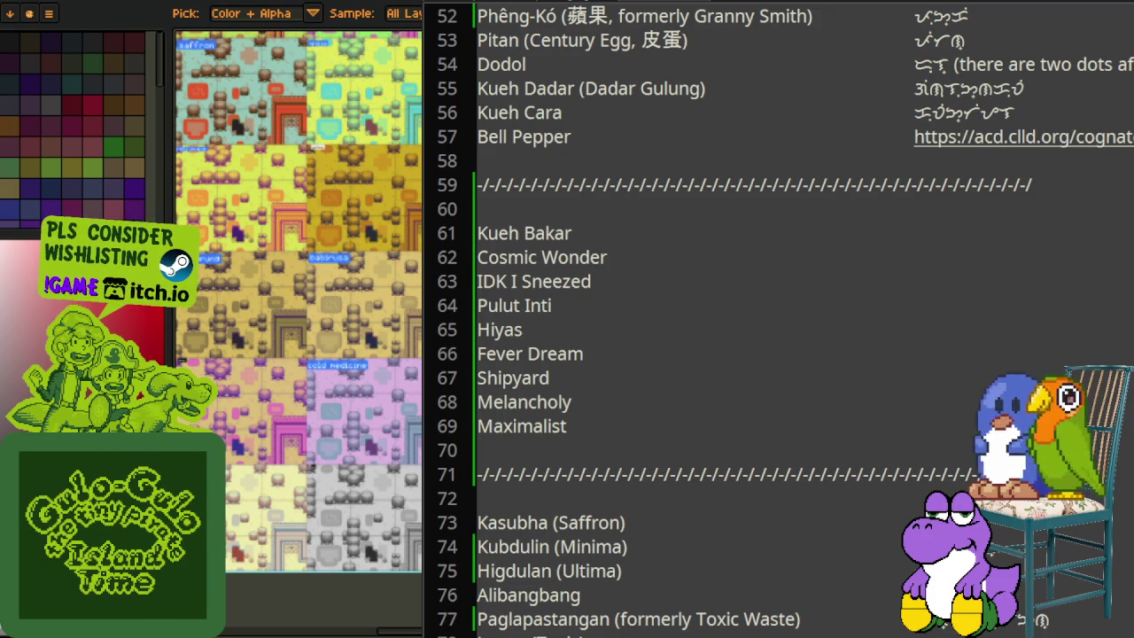
# Step: Paste the Baybayin spelling at the end of the Hiyas line (line 65)
pyautogui.click(577, 329)
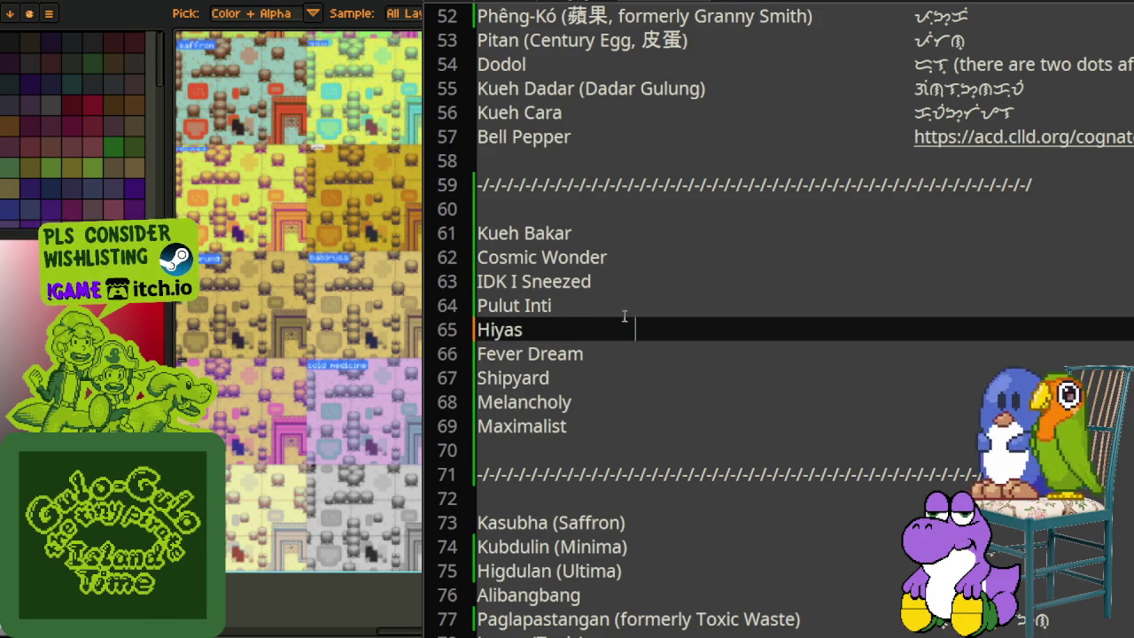
pyautogui.hotkey('ctrl', 'v')
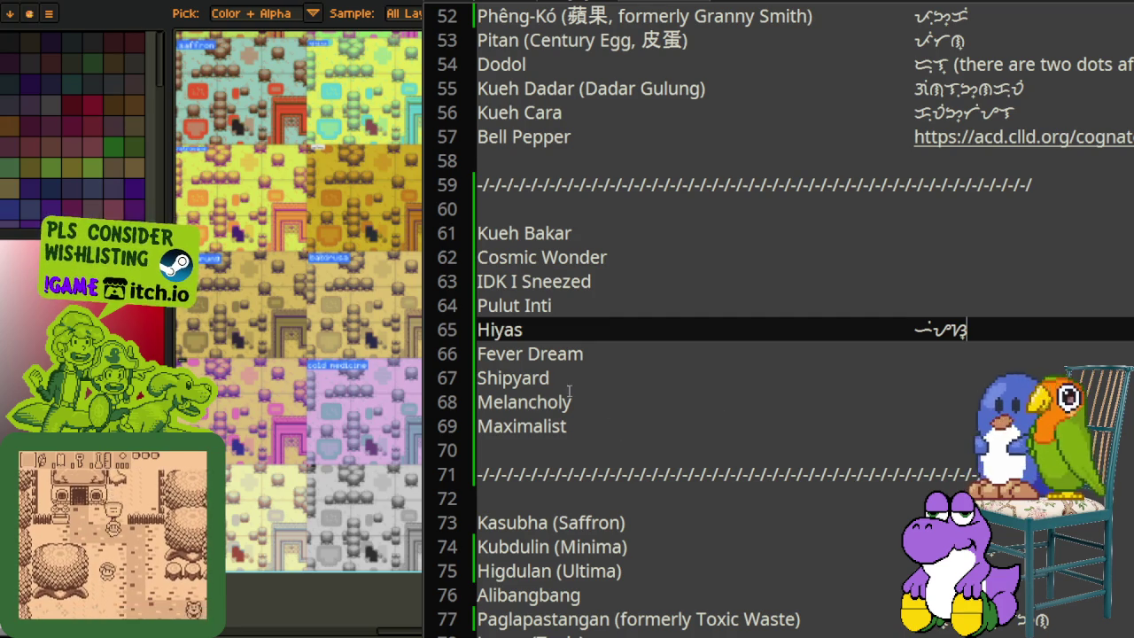
# Step: Change line 67 to 'Dahikan (Shipyard)' and paste its Baybayin spelling after a tab
pyautogui.click(613, 386)
pyautogui.write('Dahikan (')
pyautogui.click(696, 378)
pyautogui.write(')')
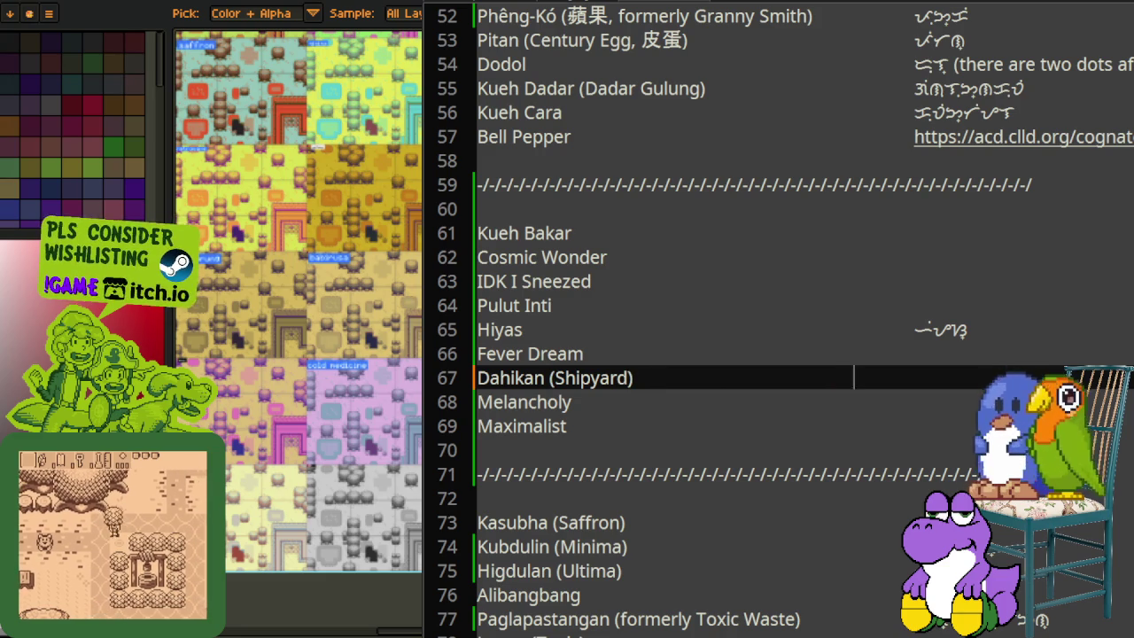
pyautogui.press('Tab')
pyautogui.write('ᜇᜑᜒᜃᜈ᜔')
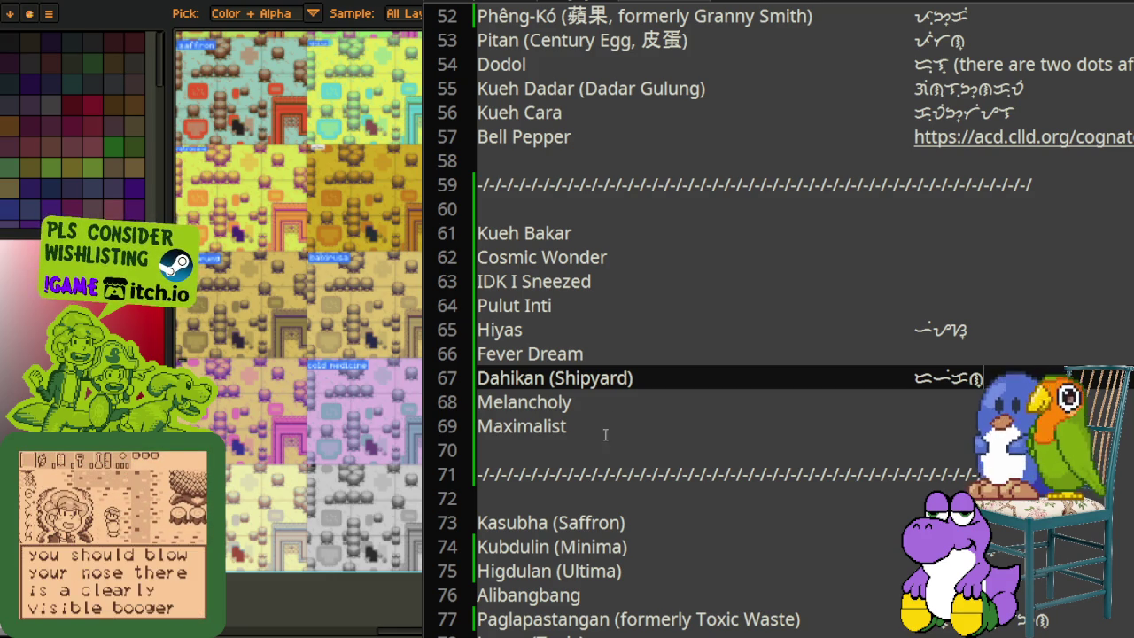
# Step: Change line 68 to 'Mapanglaw (Melancholy)' followed by a tab and 'ᜋᜉᜅ᜔ᜎᜏ᜔'
pyautogui.click(606, 402)
pyautogui.press('Home')
pyautogui.write('Mapanglaw (')
pyautogui.press('End')
pyautogui.write(')')
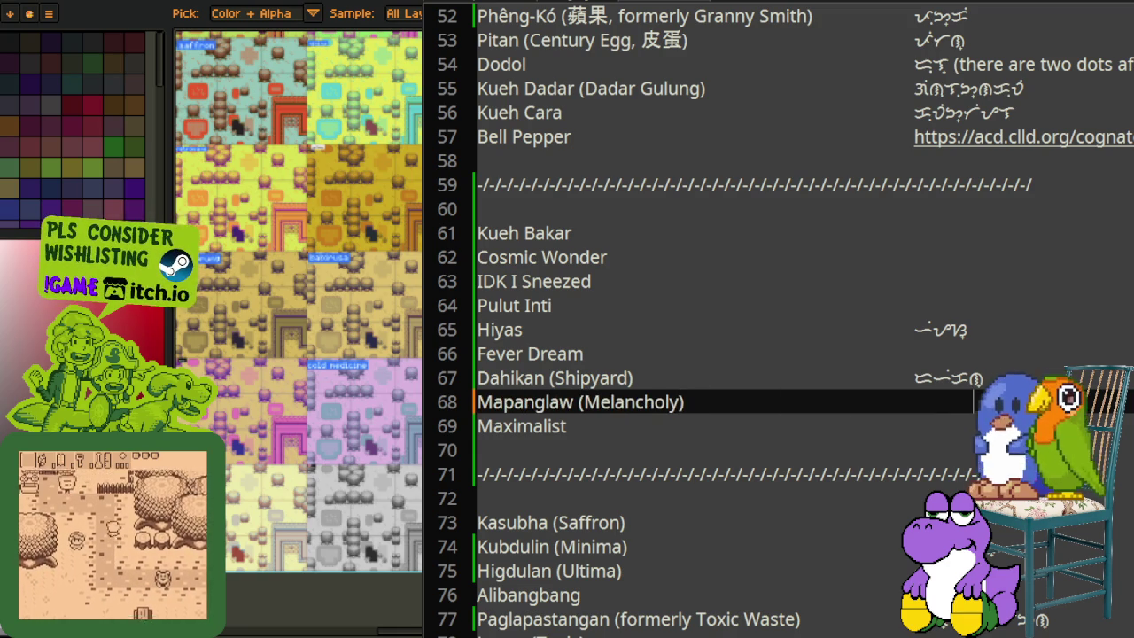
pyautogui.press('Tab')
pyautogui.write('ᜋᜉᜅ᜔ᜎᜏ᜔')
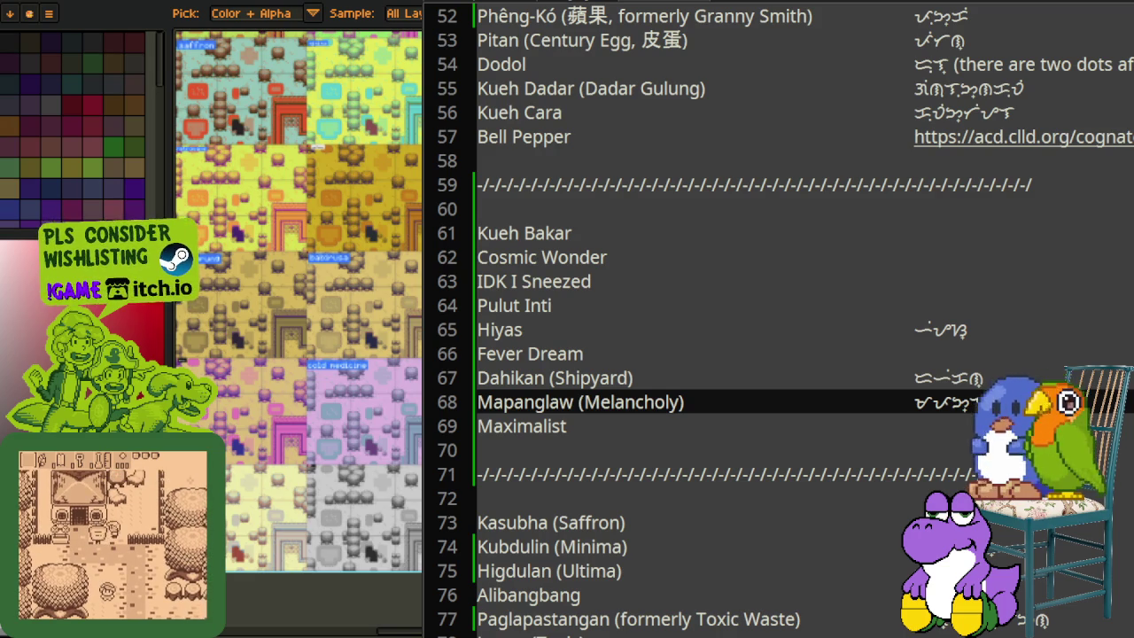
# Step: Paste Baybayin spellings at the ends of the Pulut Inti (line 64) and Kueh Bakar (line 61) lines
pyautogui.click(682, 305)
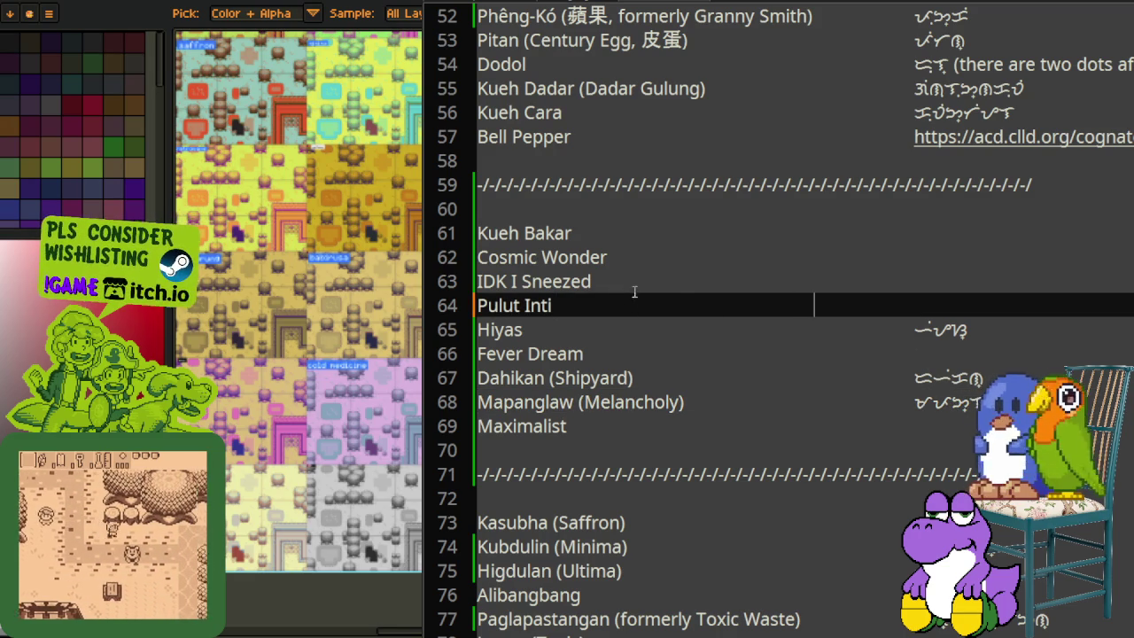
pyautogui.hotkey('ctrl', 'v')
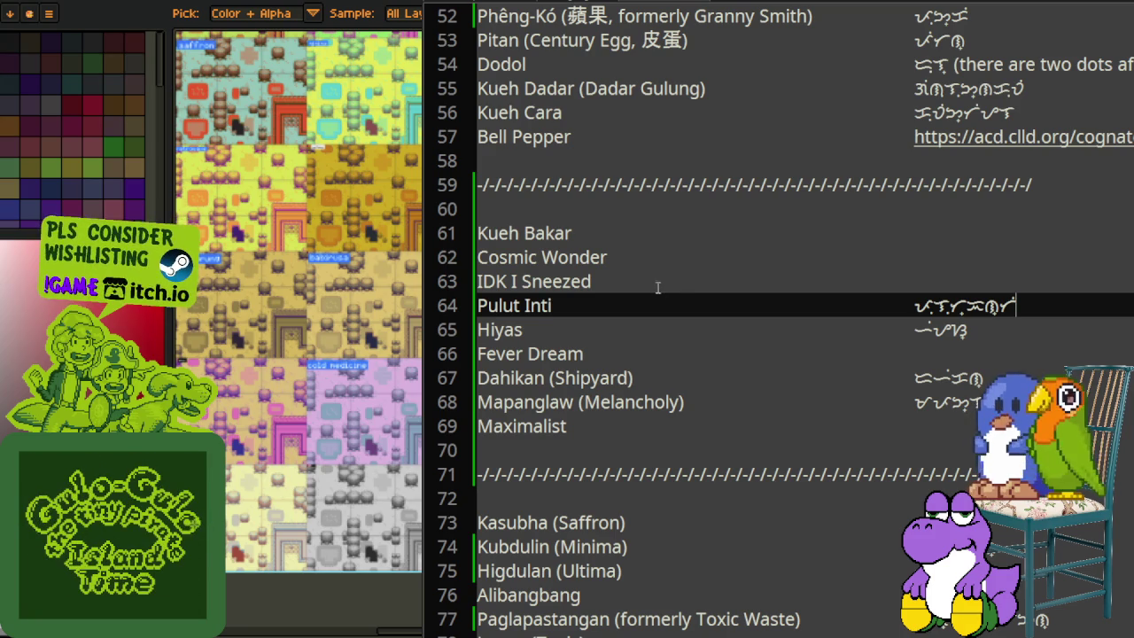
pyautogui.click(629, 233)
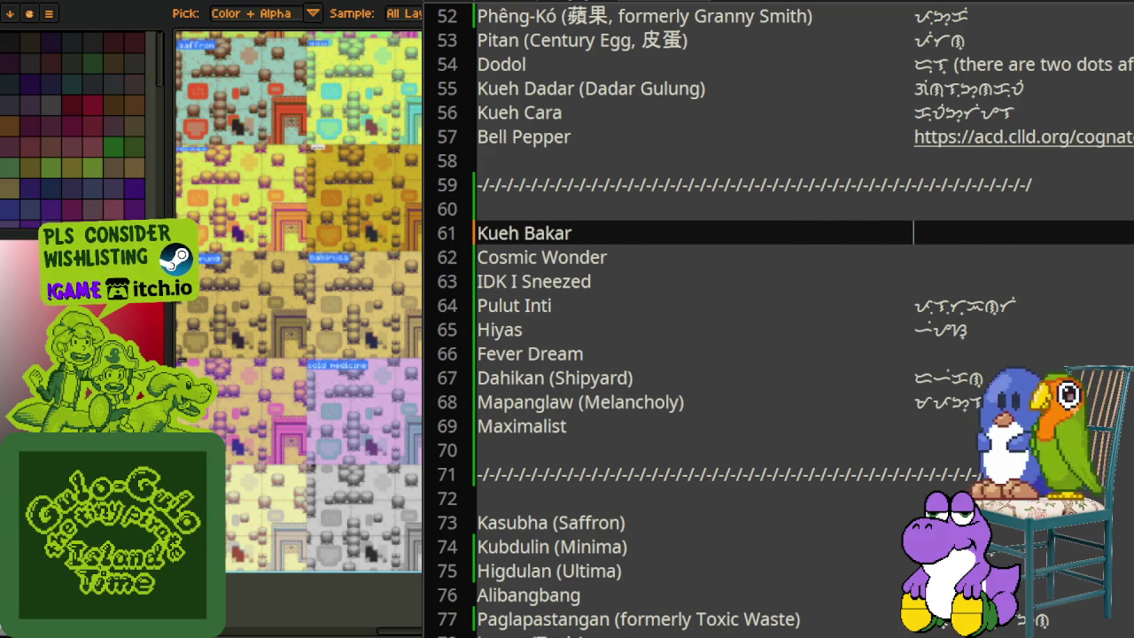
pyautogui.hotkey('ctrl', 'v')
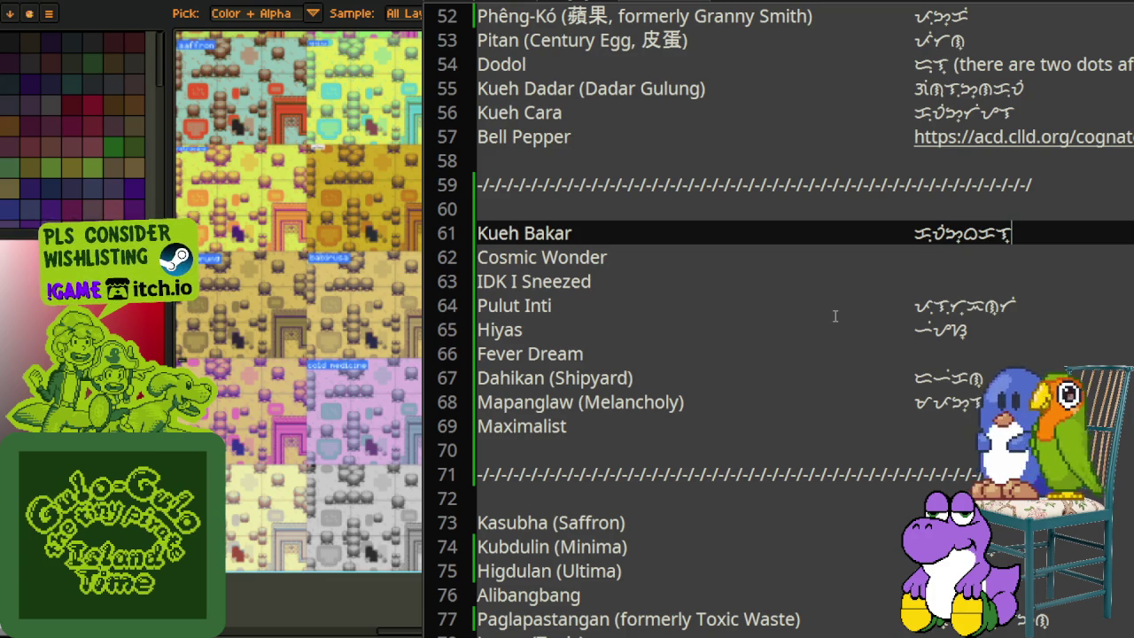
# Step: Scroll from Himasing Kuting (Kitty Balm) down to Cherry Pie at line 129
pyautogui.scroll(-2, 879, 328)
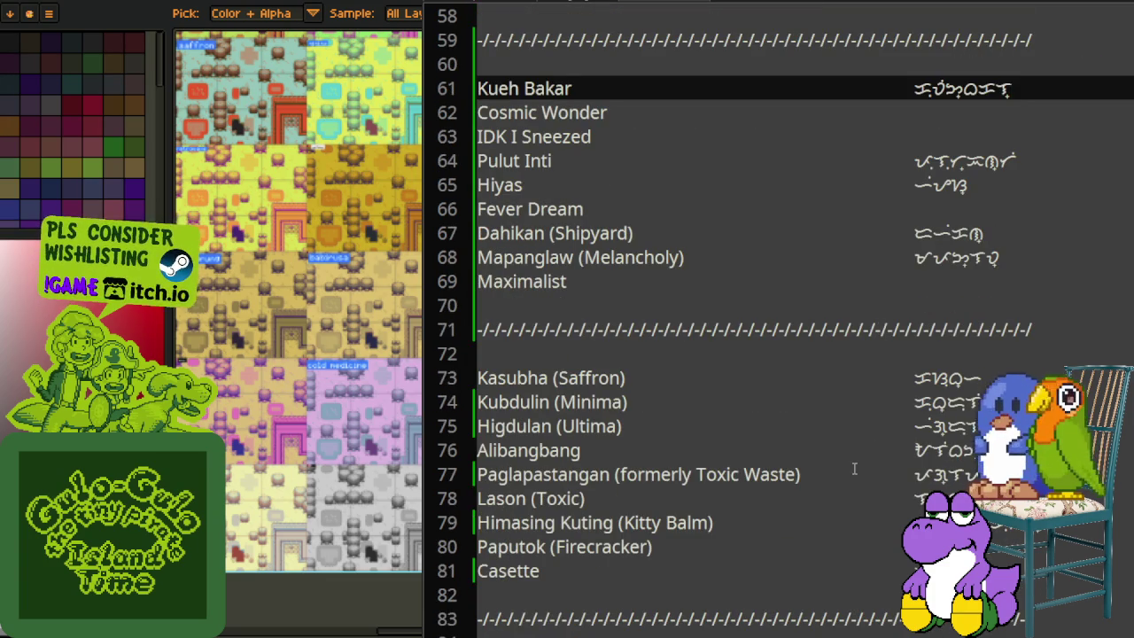
pyautogui.scroll(-1, 881, 431)
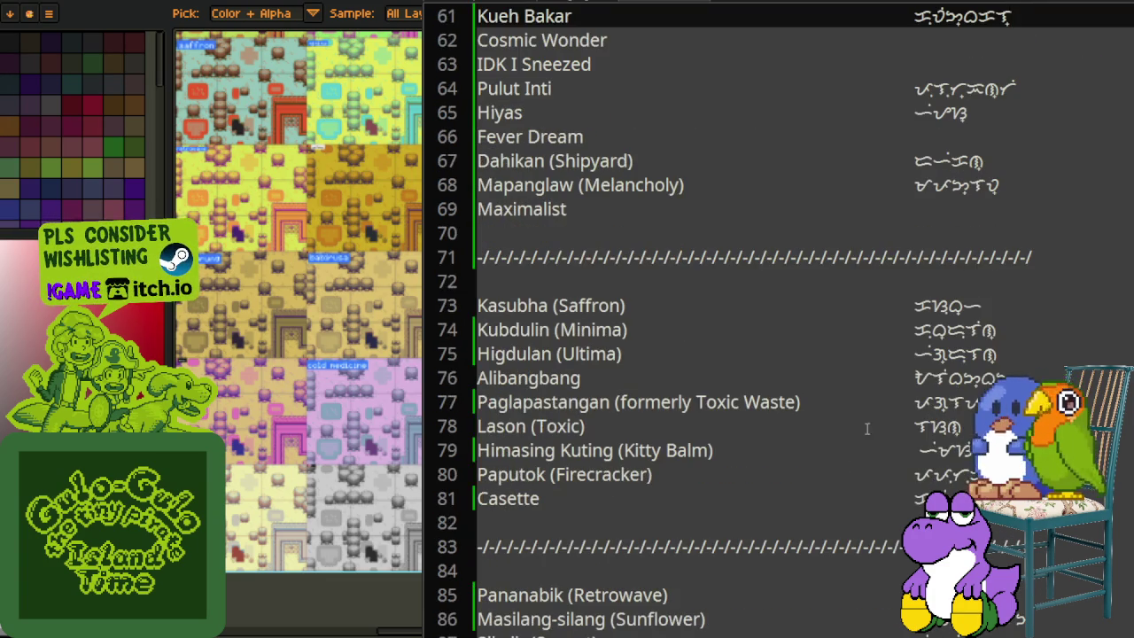
pyautogui.click(916, 450)
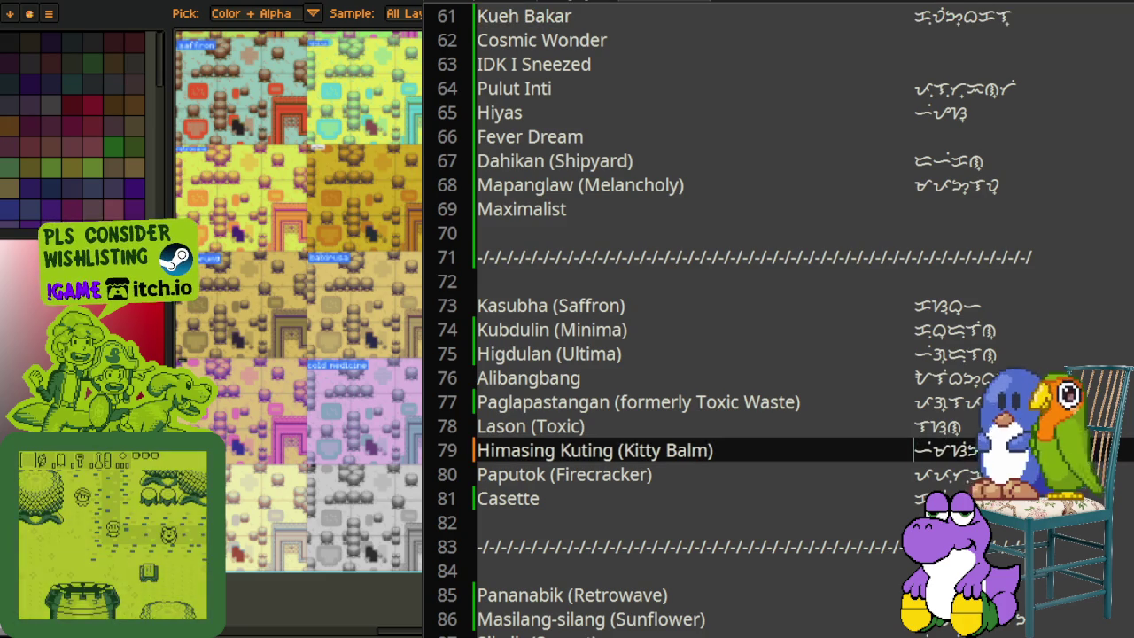
pyautogui.scroll(-3, 892, 433)
pyautogui.scroll(-1, 856, 453)
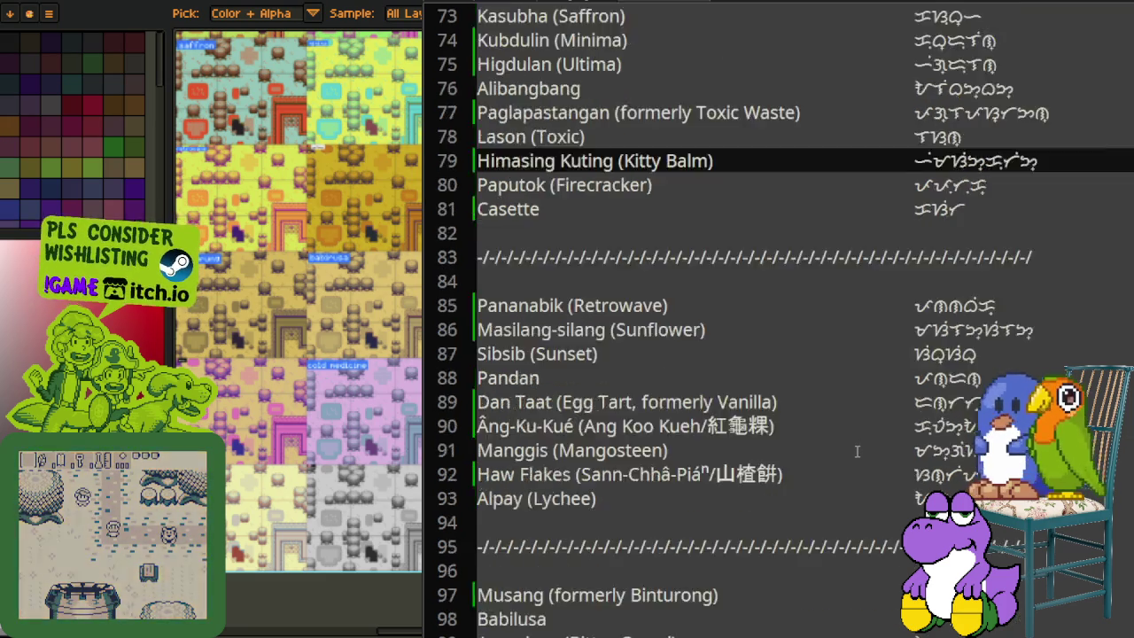
pyautogui.scroll(-6, 886, 443)
pyautogui.scroll(-3, 912, 390)
pyautogui.scroll(-3, 937, 310)
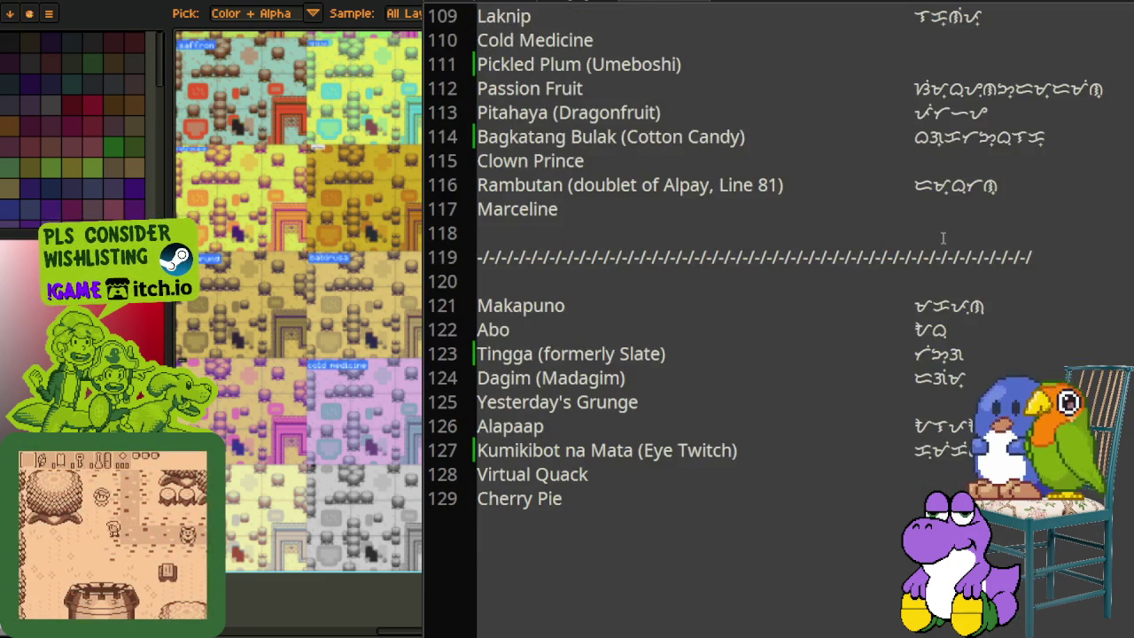
pyautogui.scroll(1, 943, 274)
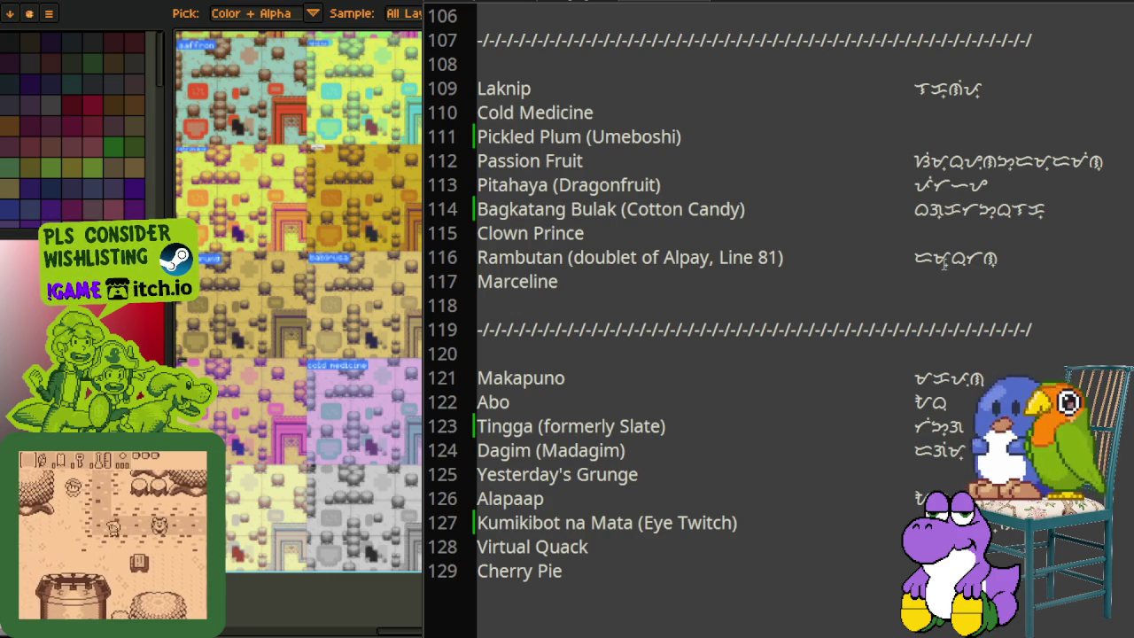
pyautogui.scroll(-1, 645, 479)
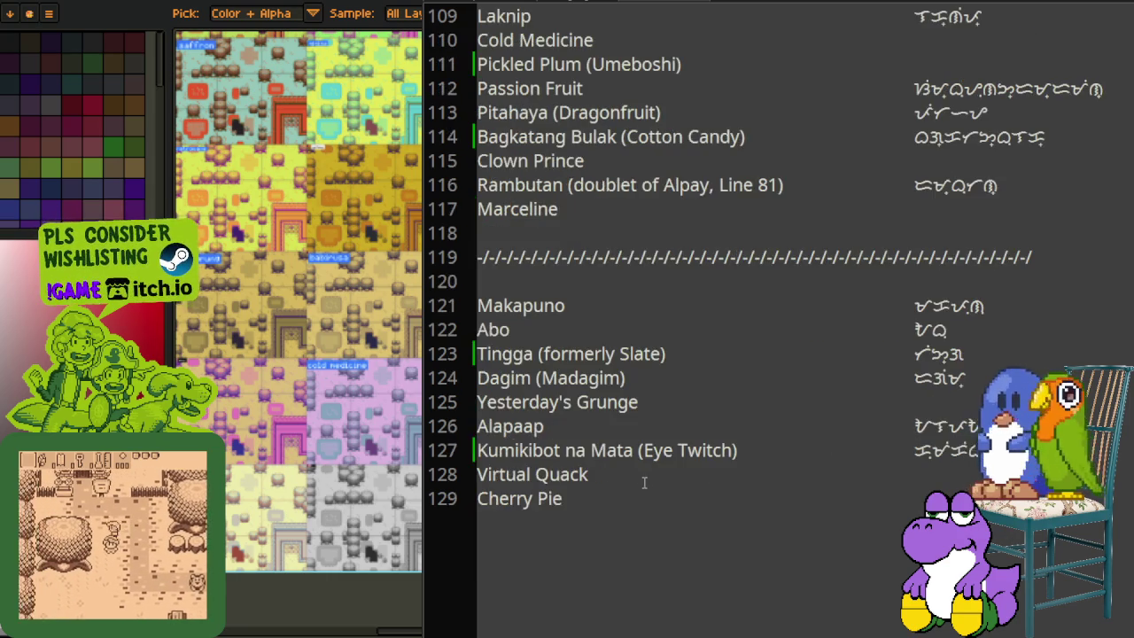